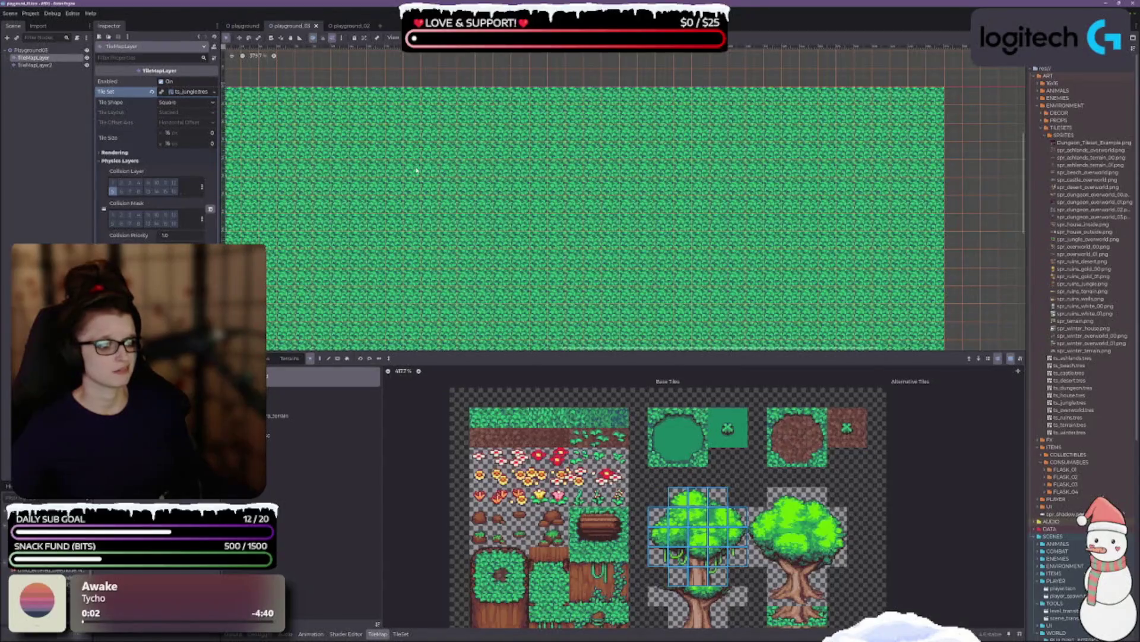
Step: Try painting tree tiles onto the grass map, undoing an accidentally erased cell
left_click(902, 395)
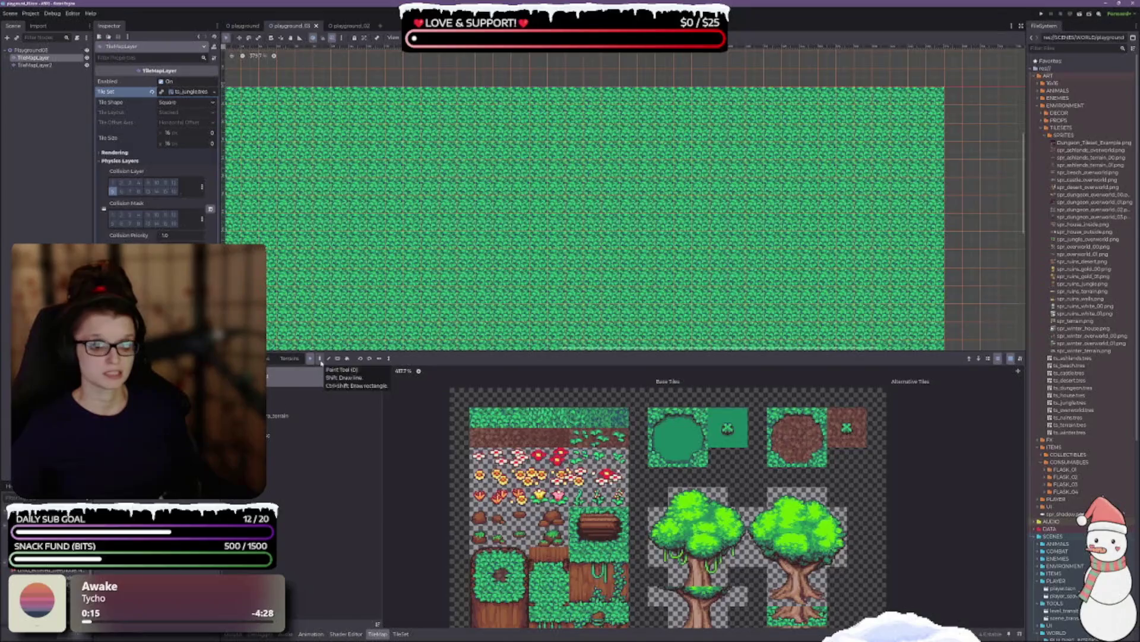
left_click(321, 360)
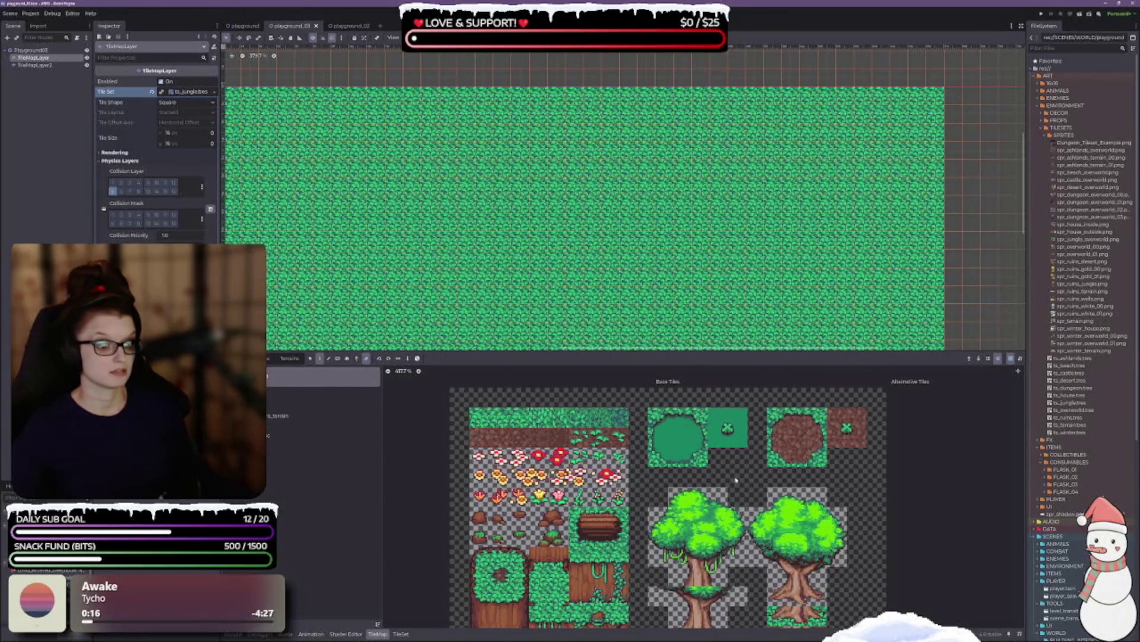
scroll(640, 448, "down", 3)
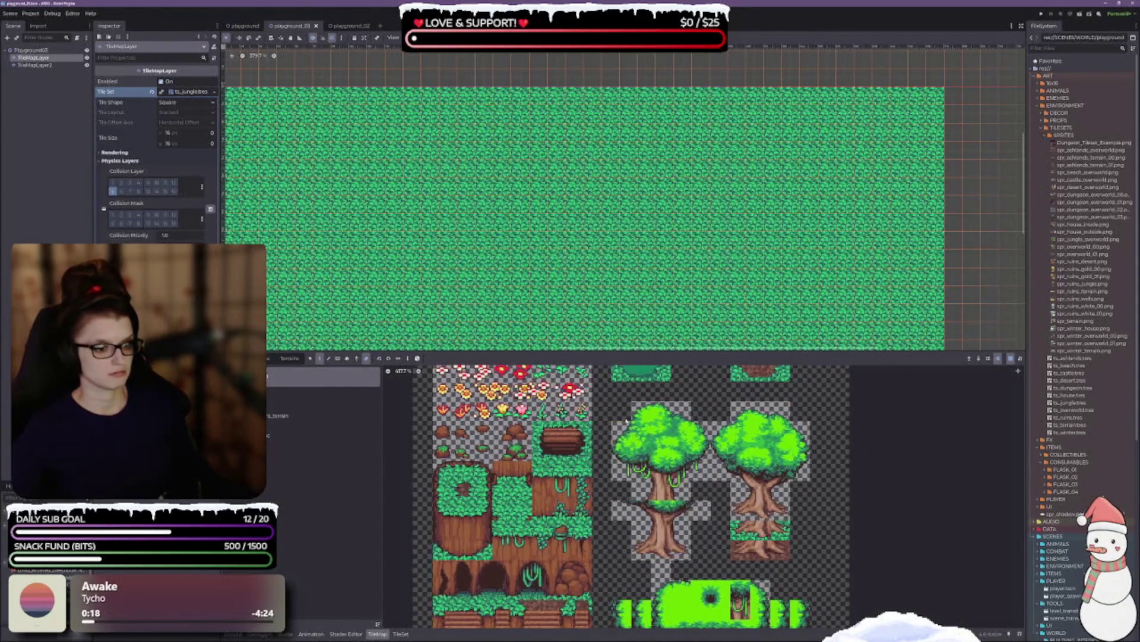
mouse_move(636, 410)
left_mouse_down()
mouse_move(665, 454)
mouse_move(689, 456)
left_mouse_up()
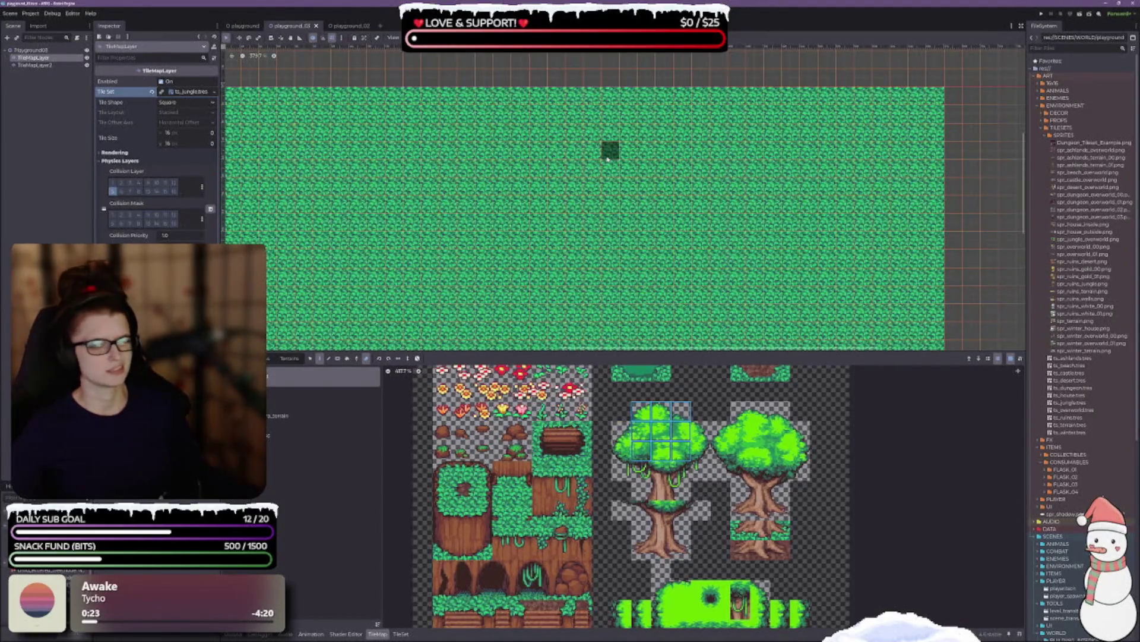
left_click(501, 208)
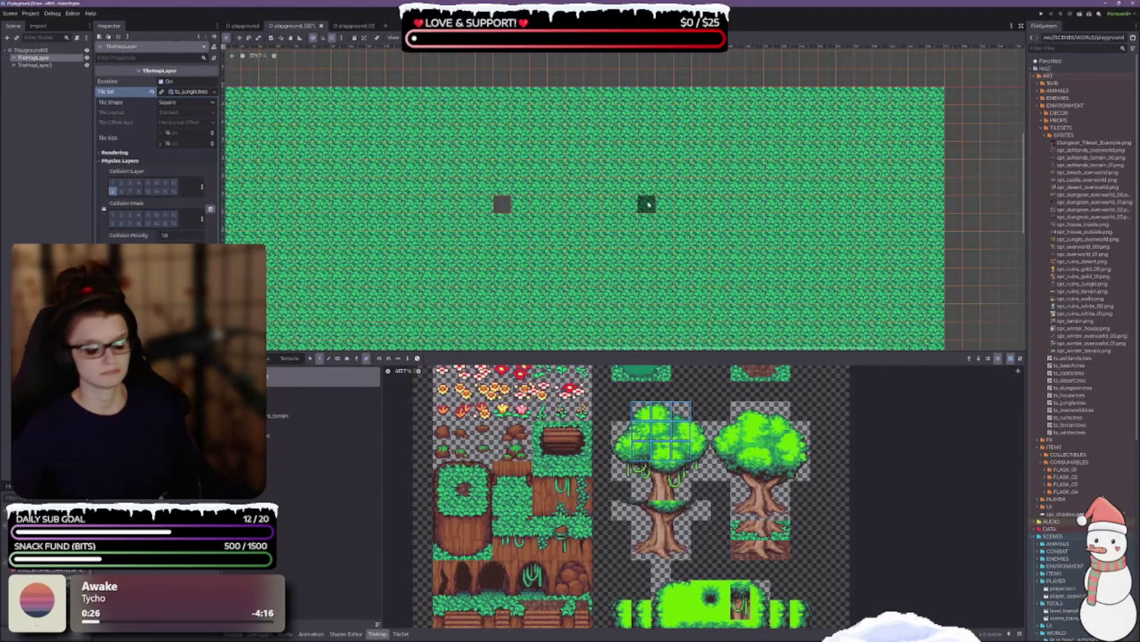
key("ctrl+z")
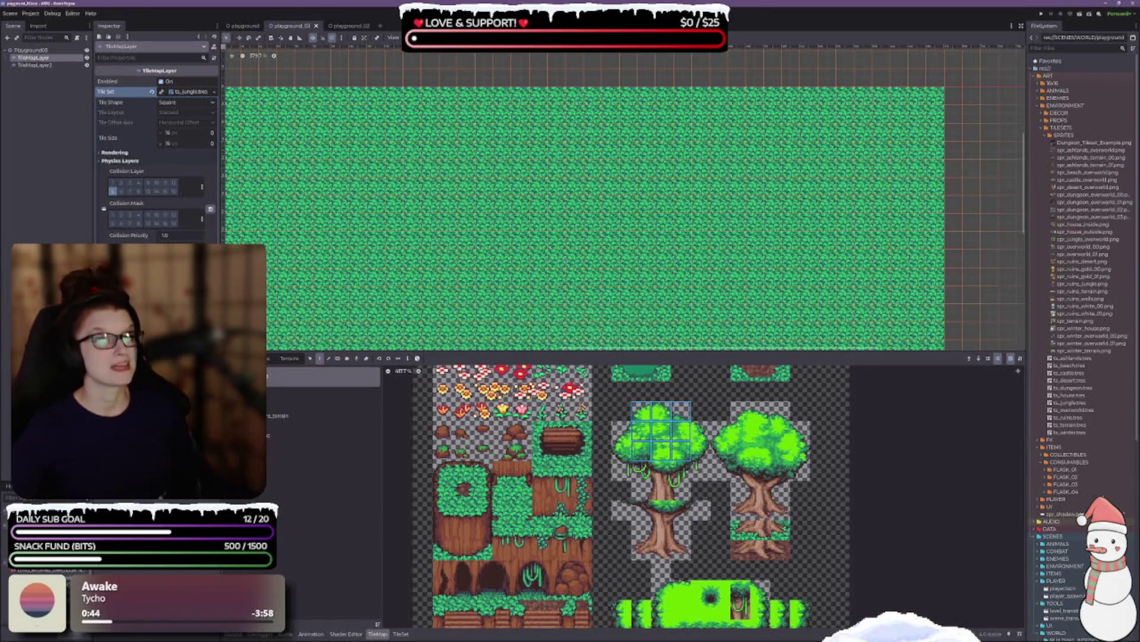
Step: On TileMapLayer2, paint the left tree's tiles near the top of the grass map
left_click(28, 70)
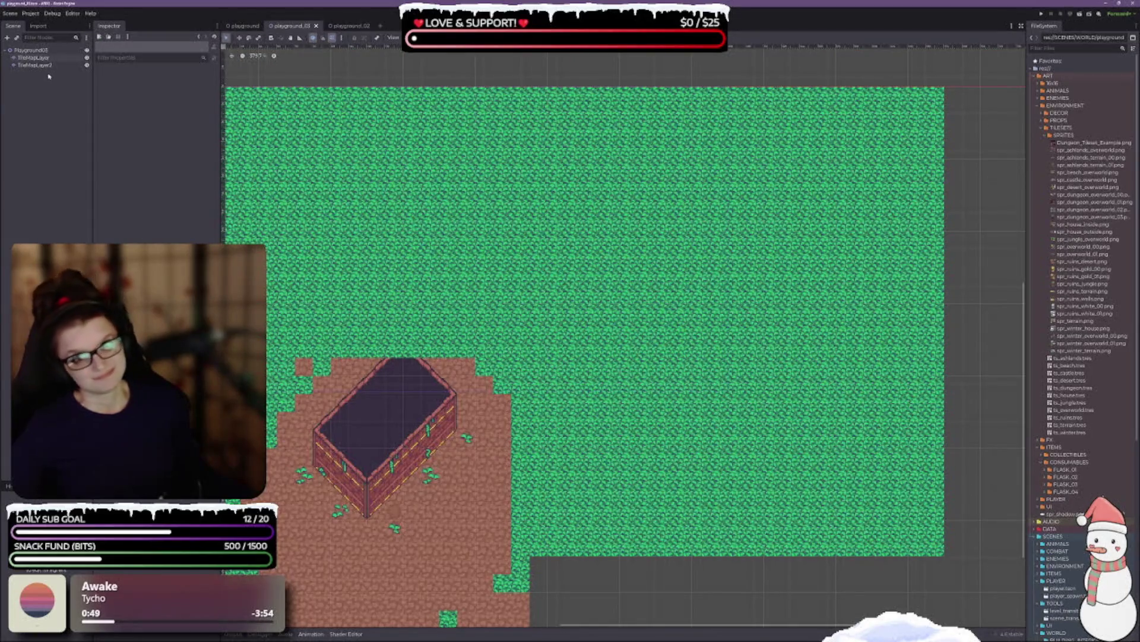
left_click(35, 65)
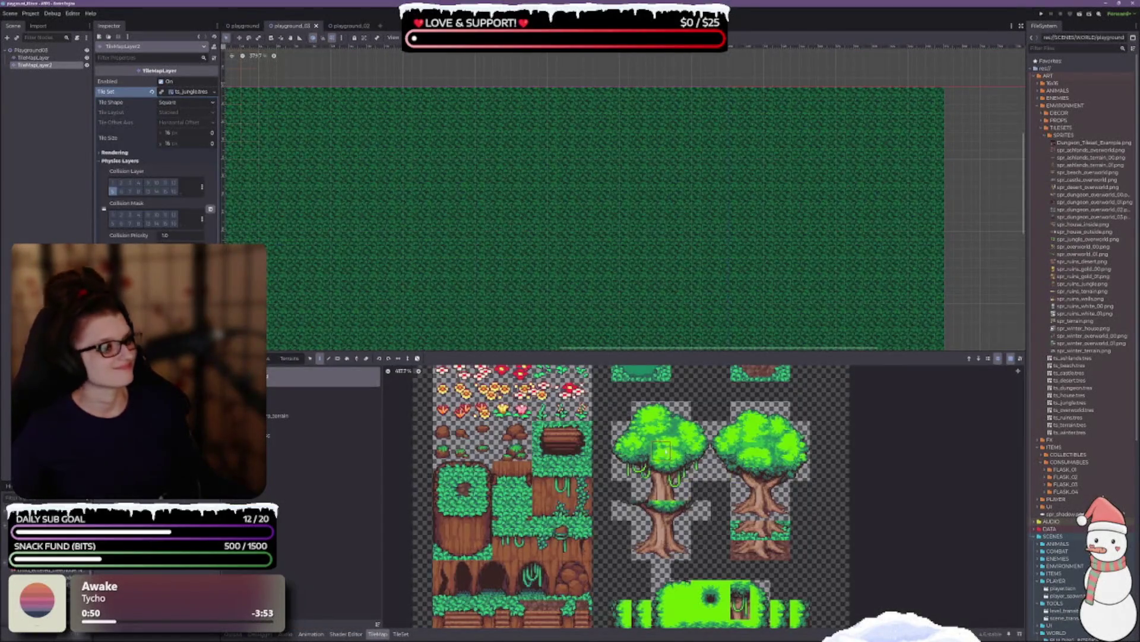
mouse_move(621, 413)
left_mouse_down()
mouse_move(686, 493)
mouse_move(699, 479)
left_mouse_up()
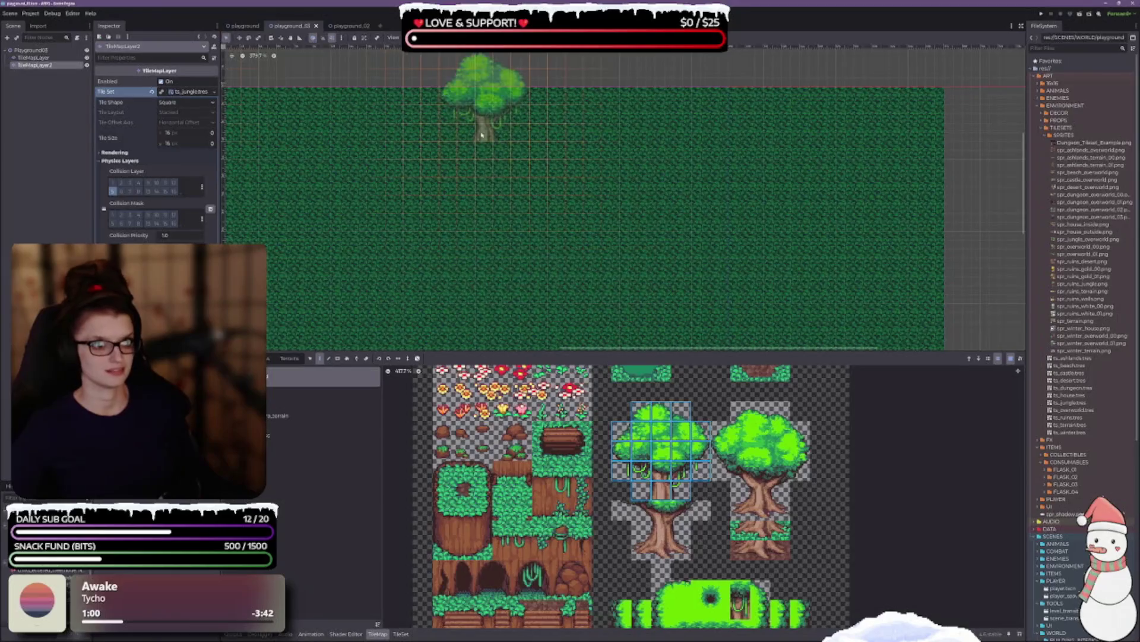
scroll(594, 238, "left", 5)
scroll(594, 237, "down", 3)
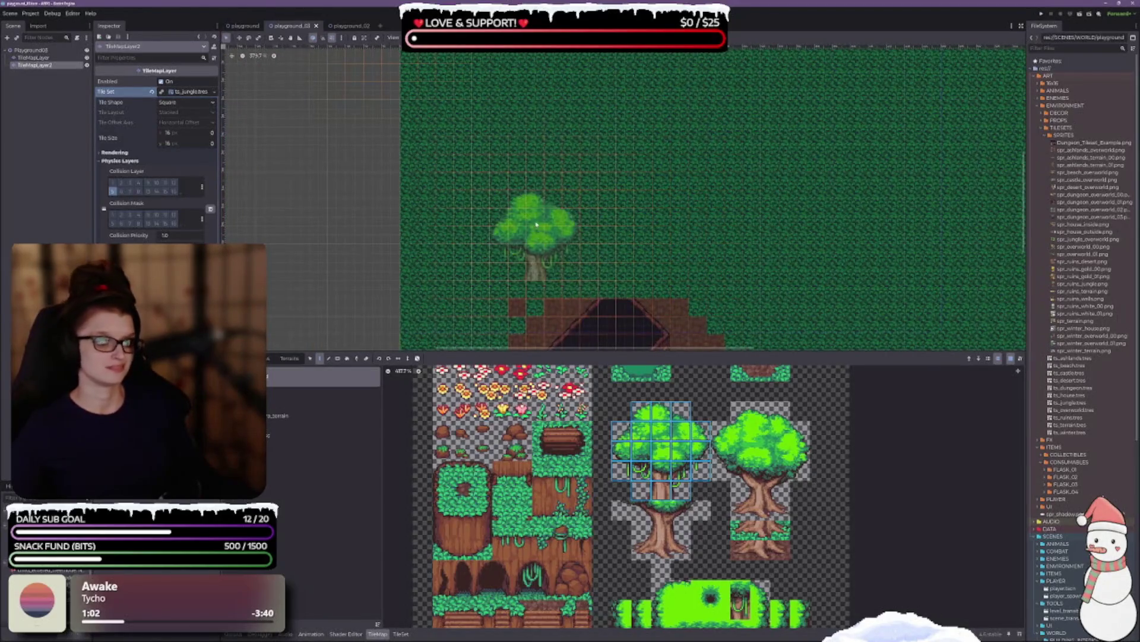
scroll(543, 309, "up", 3)
scroll(523, 217, "up", 4)
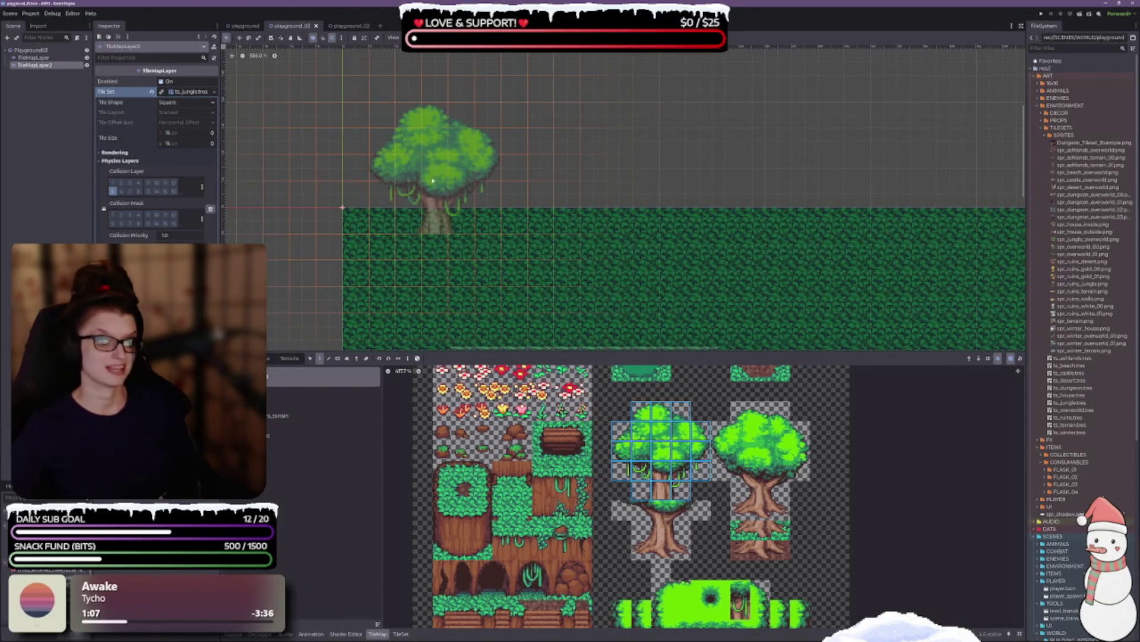
left_click(457, 193)
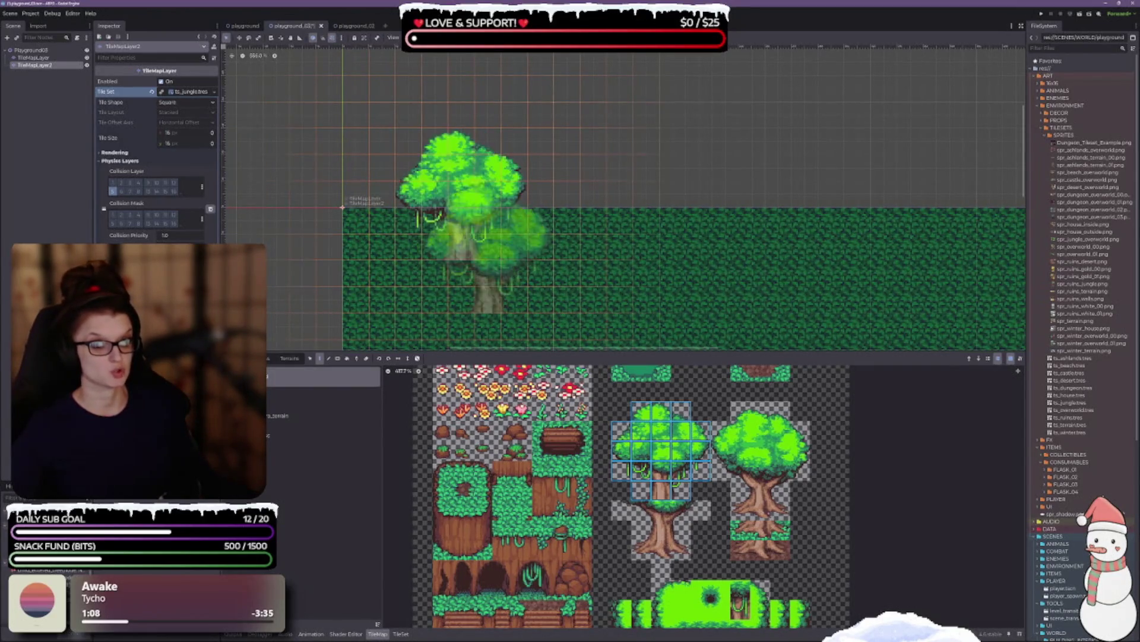
Step: Select the right tree's tiles in the TileSet atlas instead
scroll(672, 193, "down", 3)
scroll(618, 220, "down", 1)
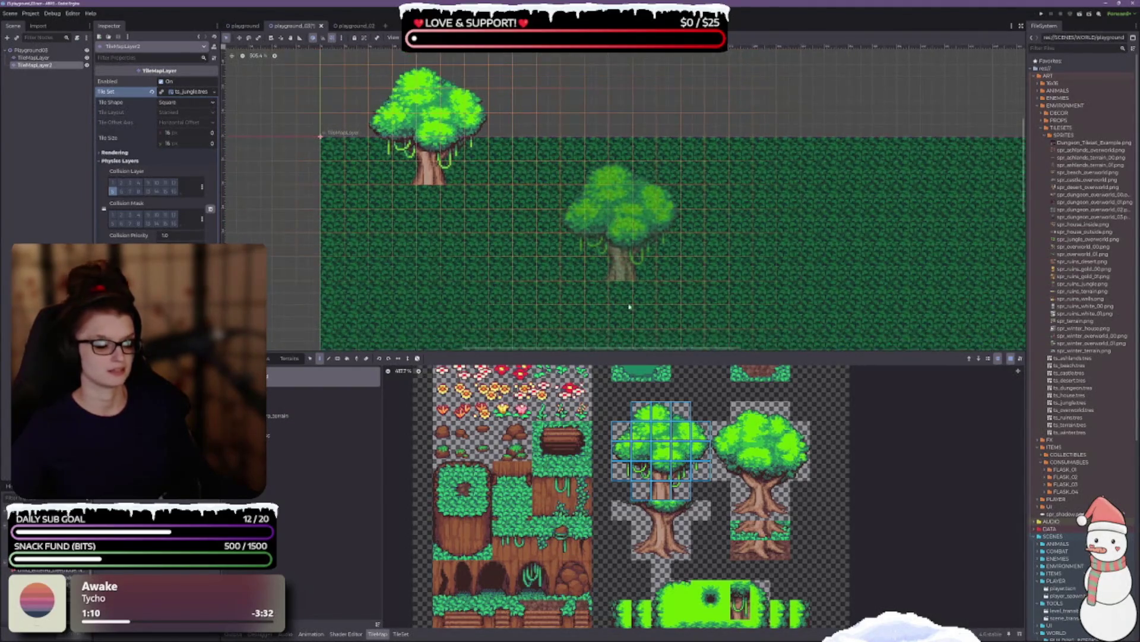
mouse_move(737, 412)
left_mouse_down()
mouse_move(769, 457)
mouse_move(819, 489)
mouse_move(814, 510)
left_mouse_up()
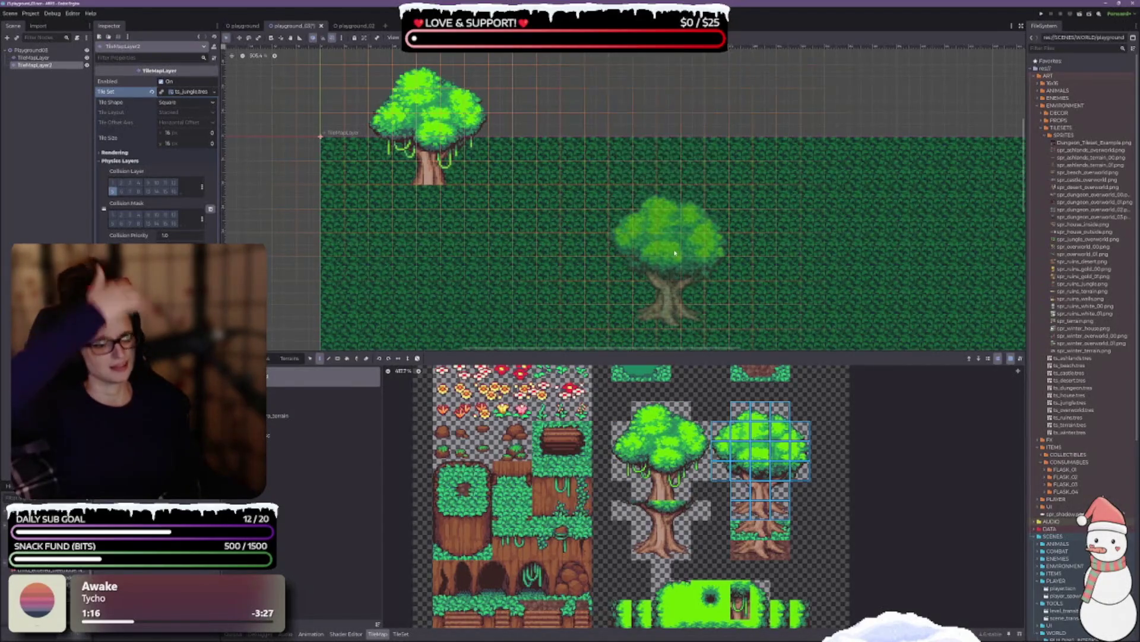
Step: Paint a tree on the left side of the grass map, below the first tree
scroll(668, 178, "down", 3)
scroll(670, 216, "down", 1)
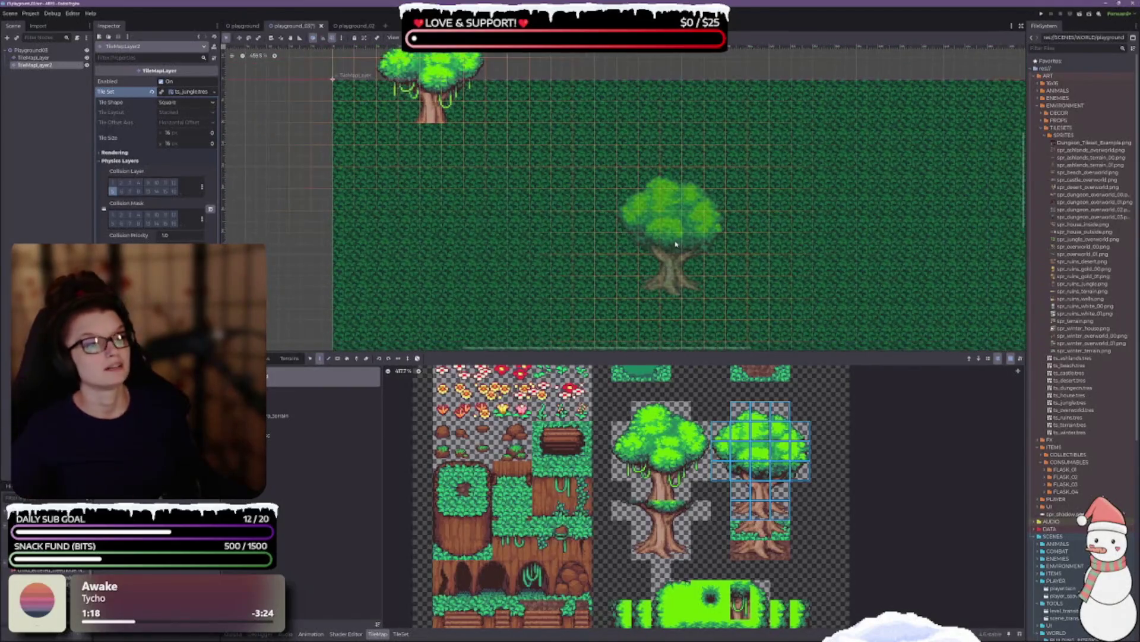
scroll(669, 216, "down", 1)
scroll(665, 98, "down", 3)
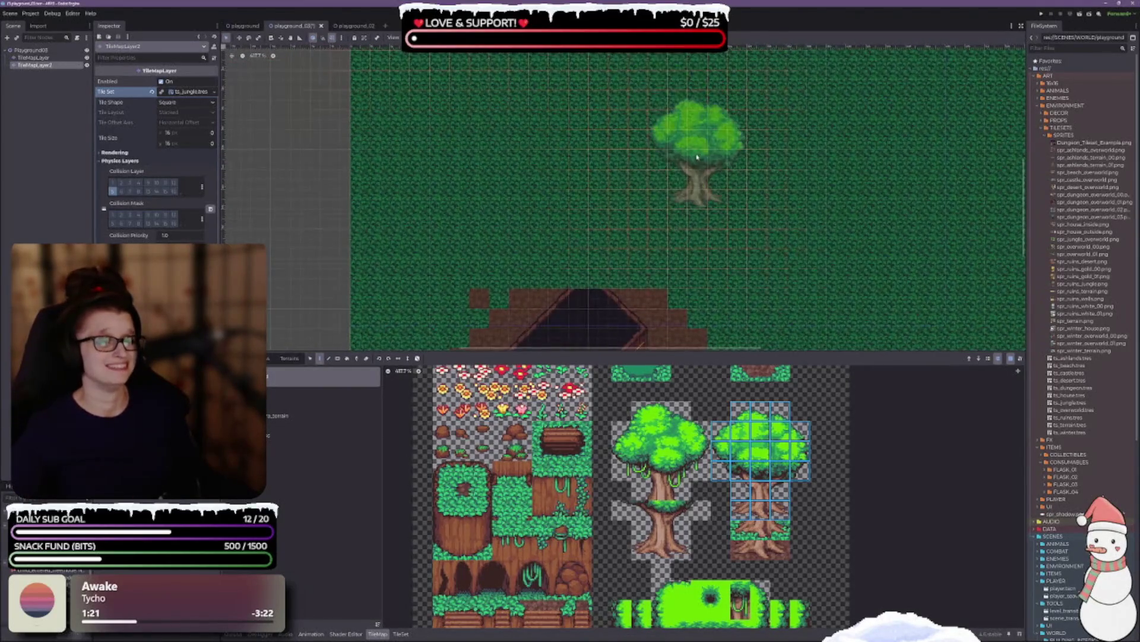
scroll(653, 149, "up", 5)
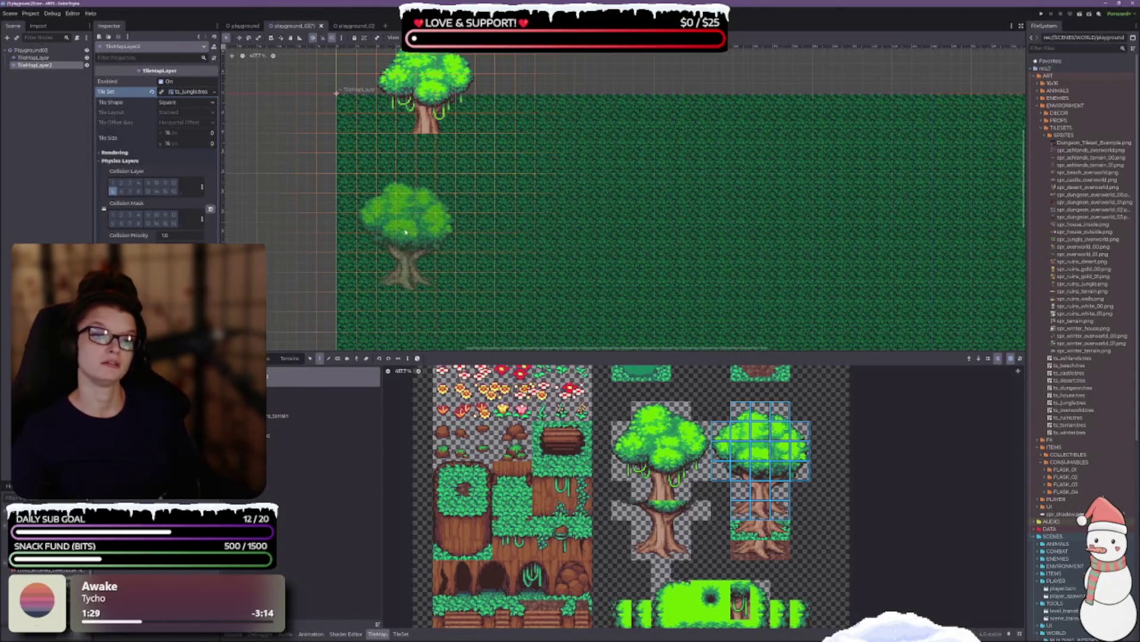
scroll(427, 185, "down", 1)
scroll(428, 186, "down", 1)
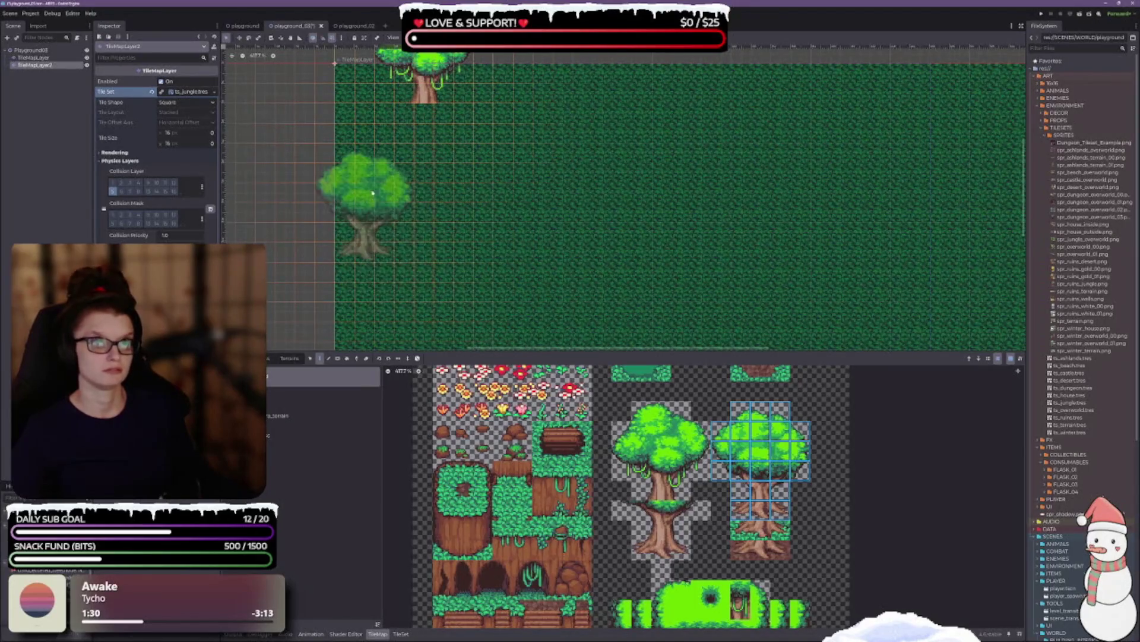
left_click(377, 202)
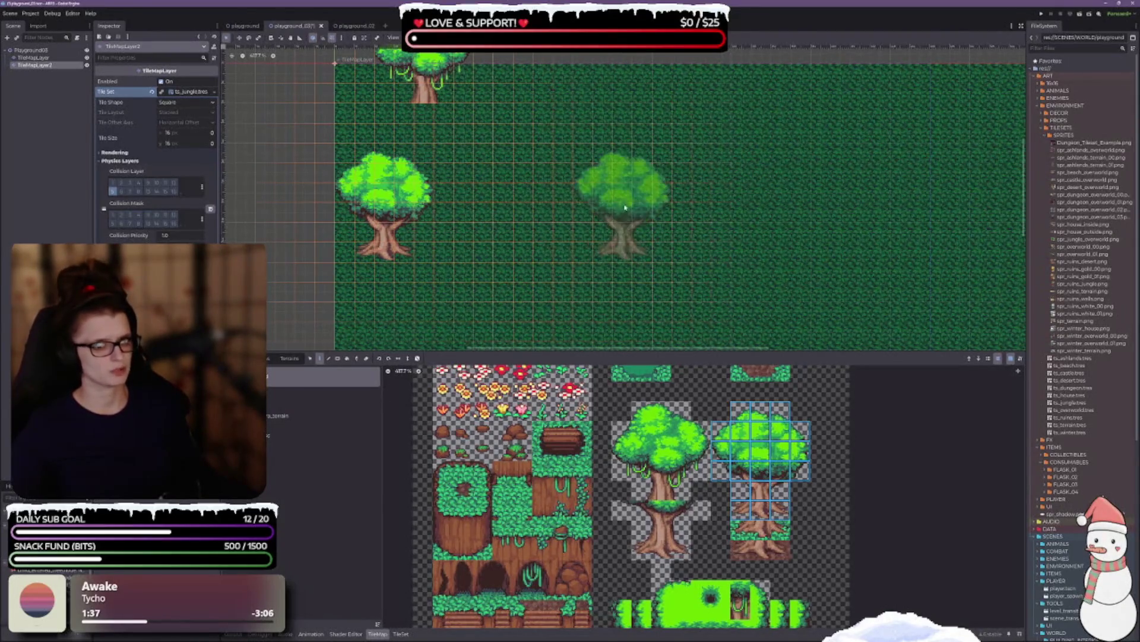
Step: Stamp an extra tree beside the top one, then undo it
scroll(606, 273, "up", 3)
scroll(606, 273, "down", 1)
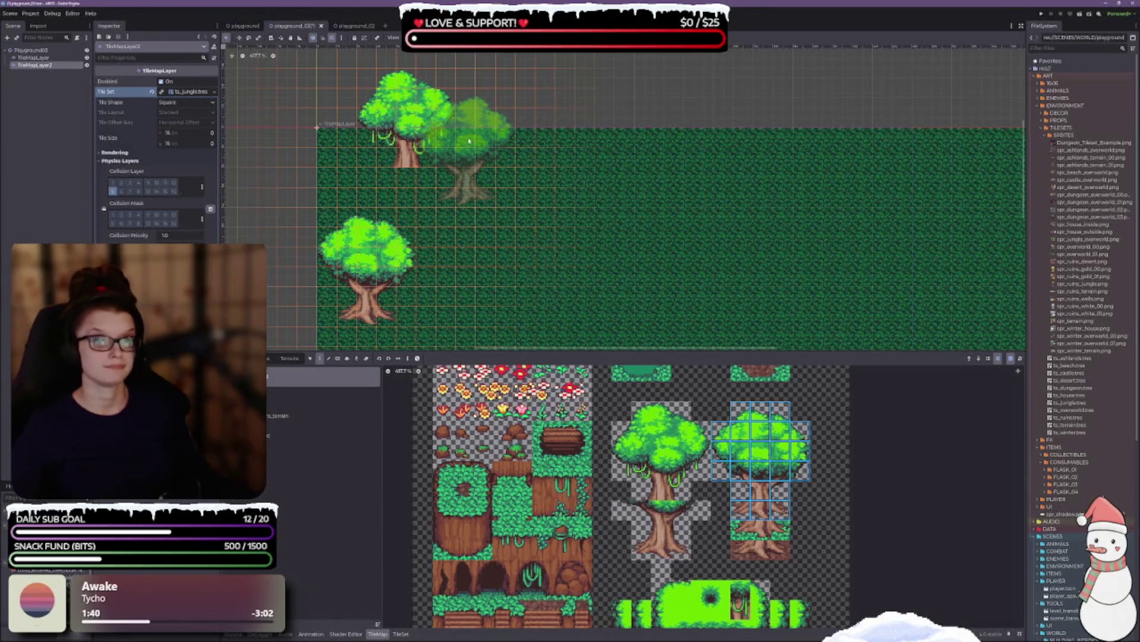
left_click(472, 167)
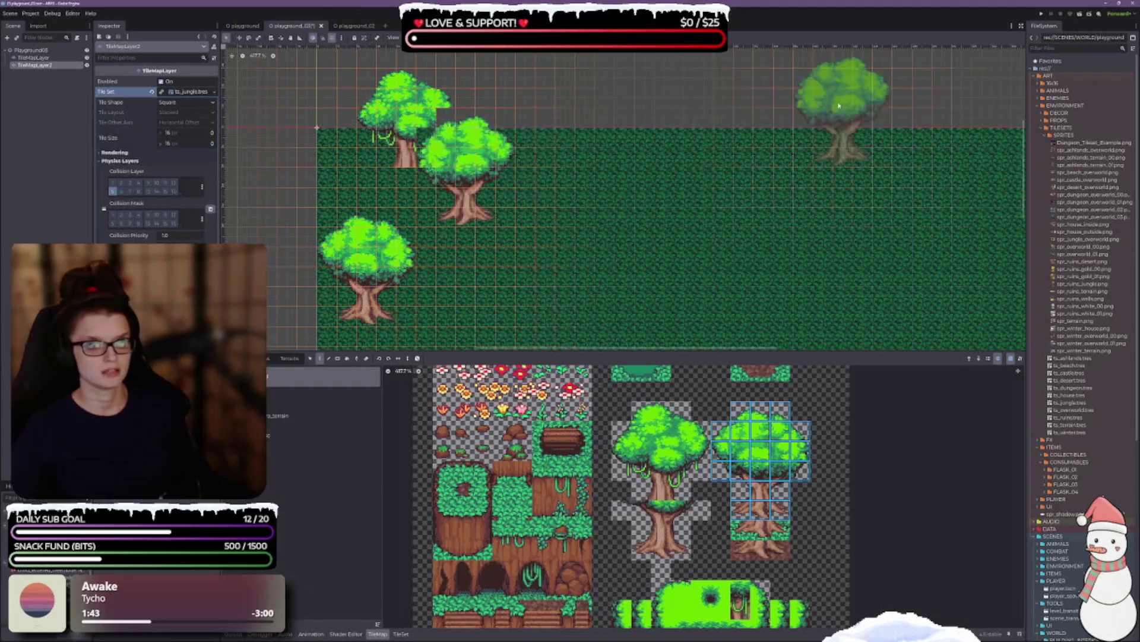
key("ctrl+z")
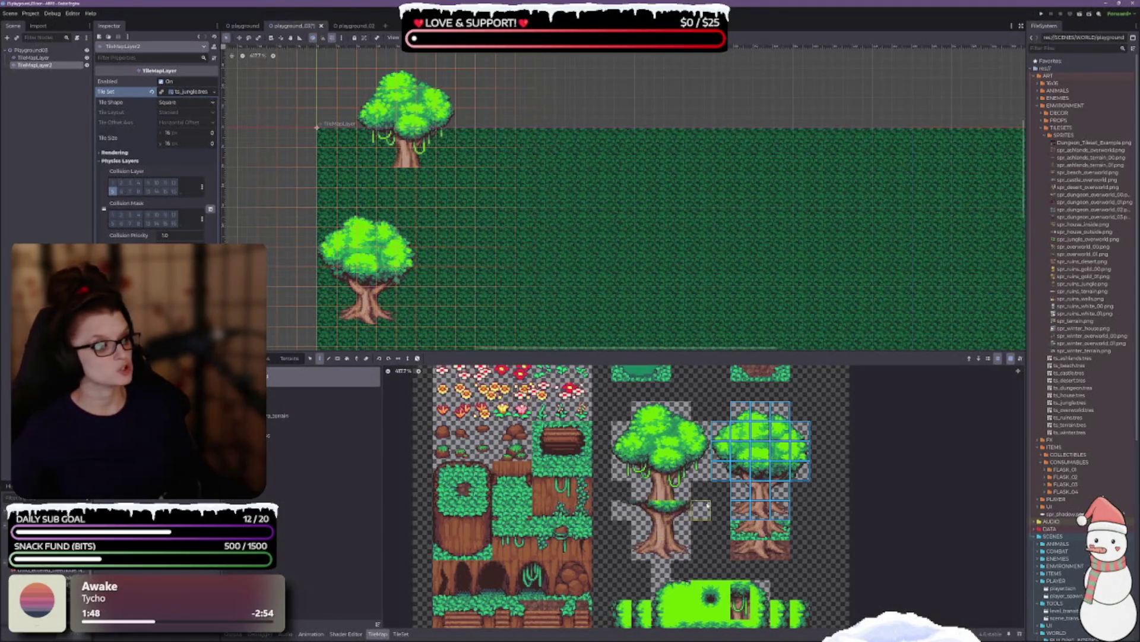
scroll(671, 527, "down", 3)
Step: Paint the three rooted trunk-base tiles under the upper tree and save the scene
left_click(606, 464)
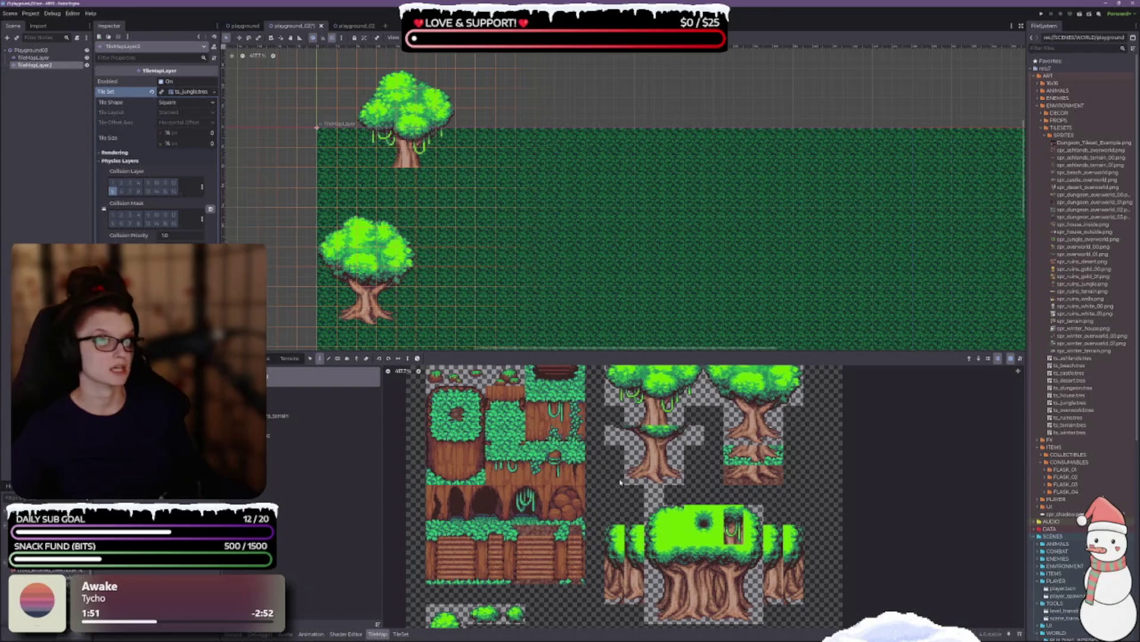
left_click_drag(630, 474, 678, 478)
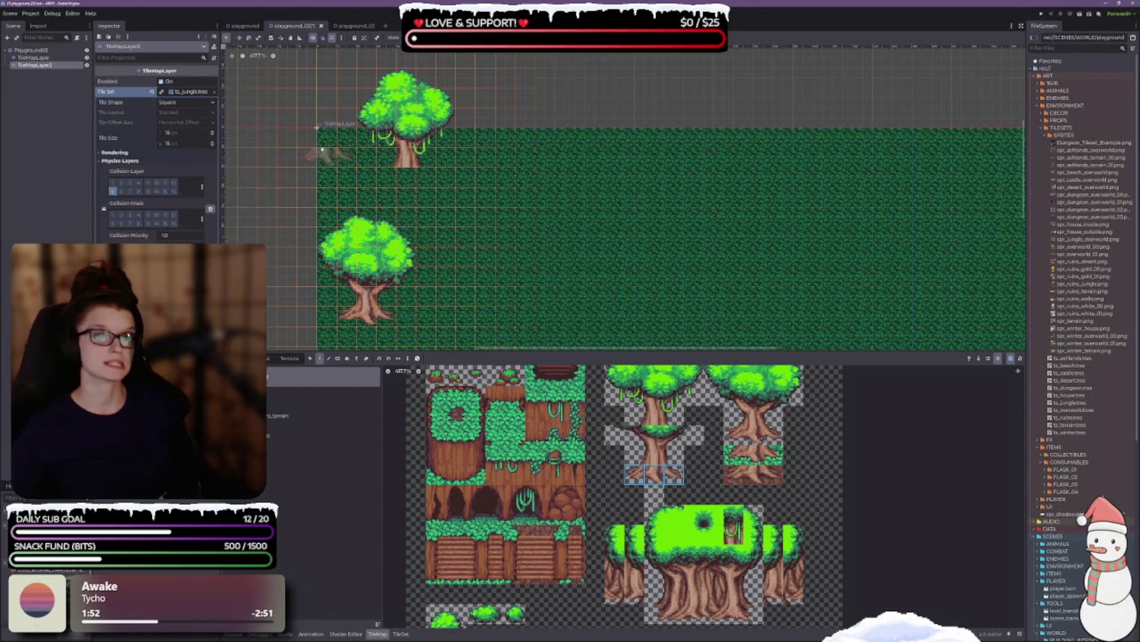
left_click(407, 175)
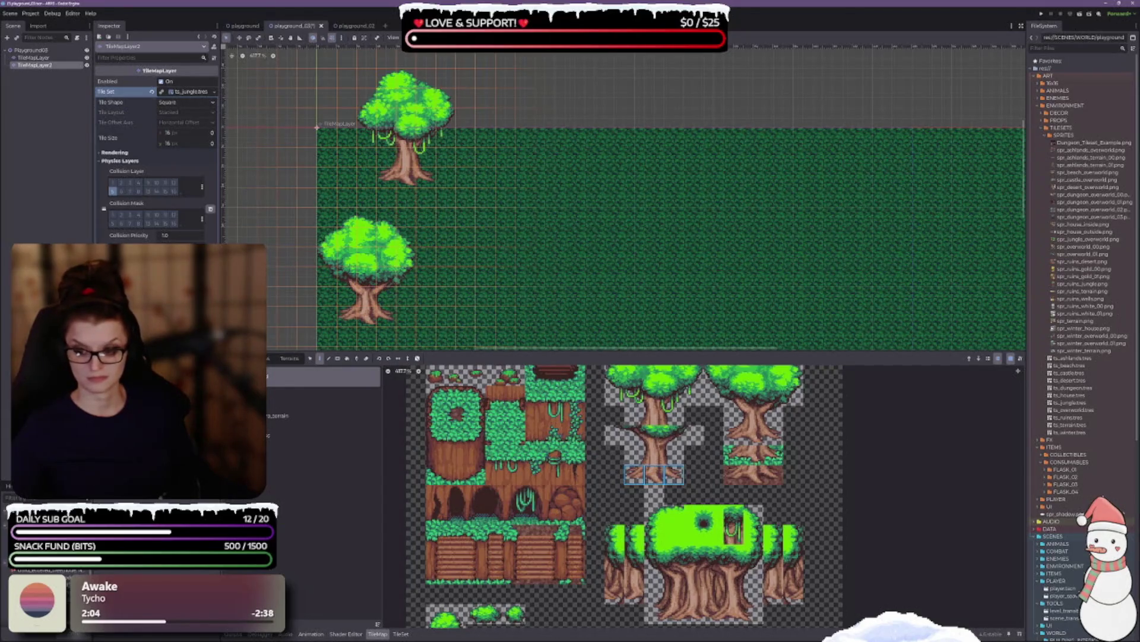
key("ctrl+s")
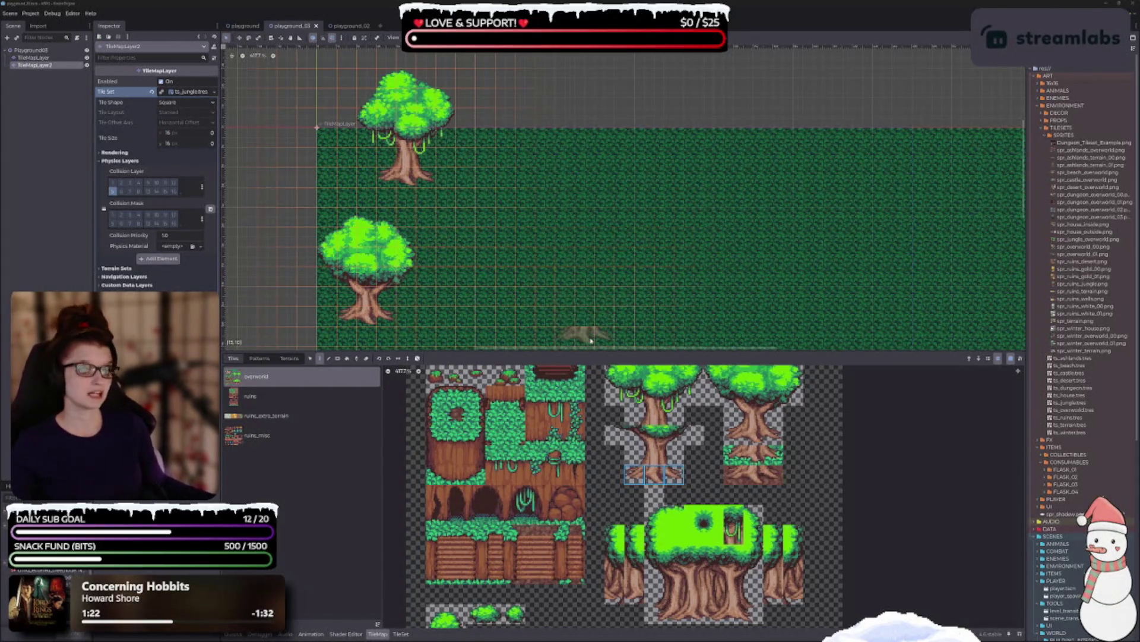
left_click_drag(736, 454, 773, 454)
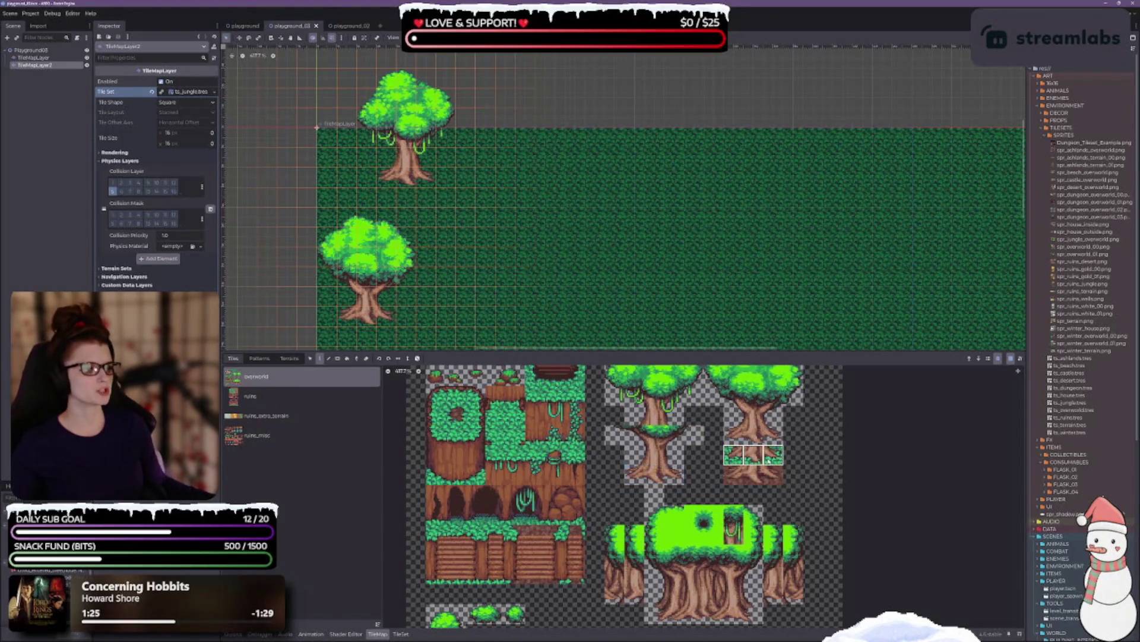
left_click(406, 177)
scroll(504, 247, "down", 3)
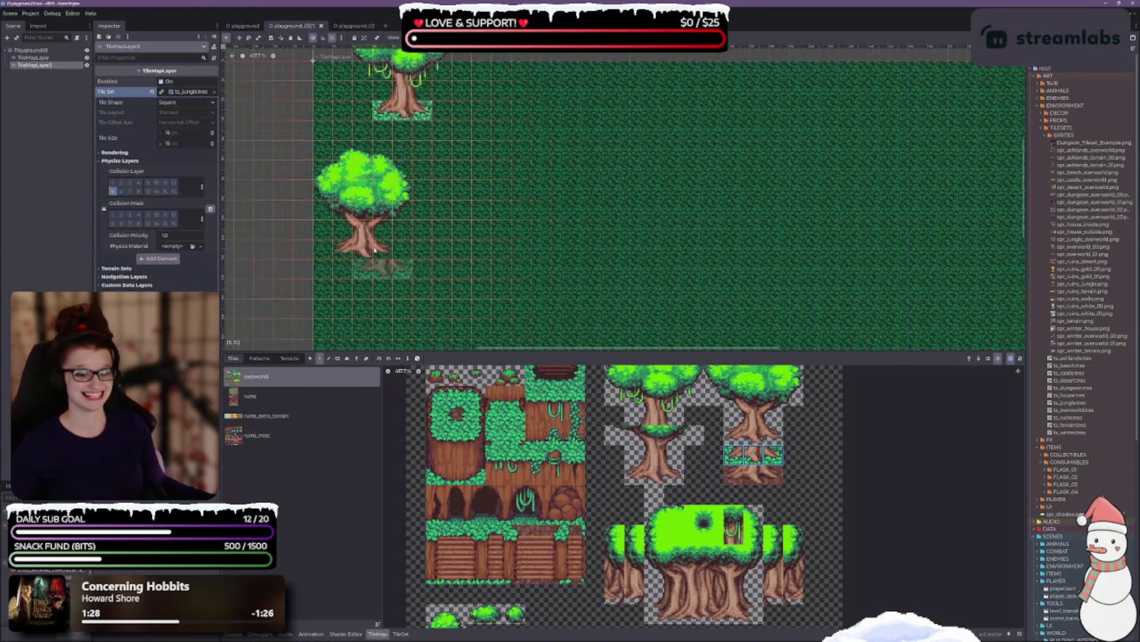
left_click(362, 245)
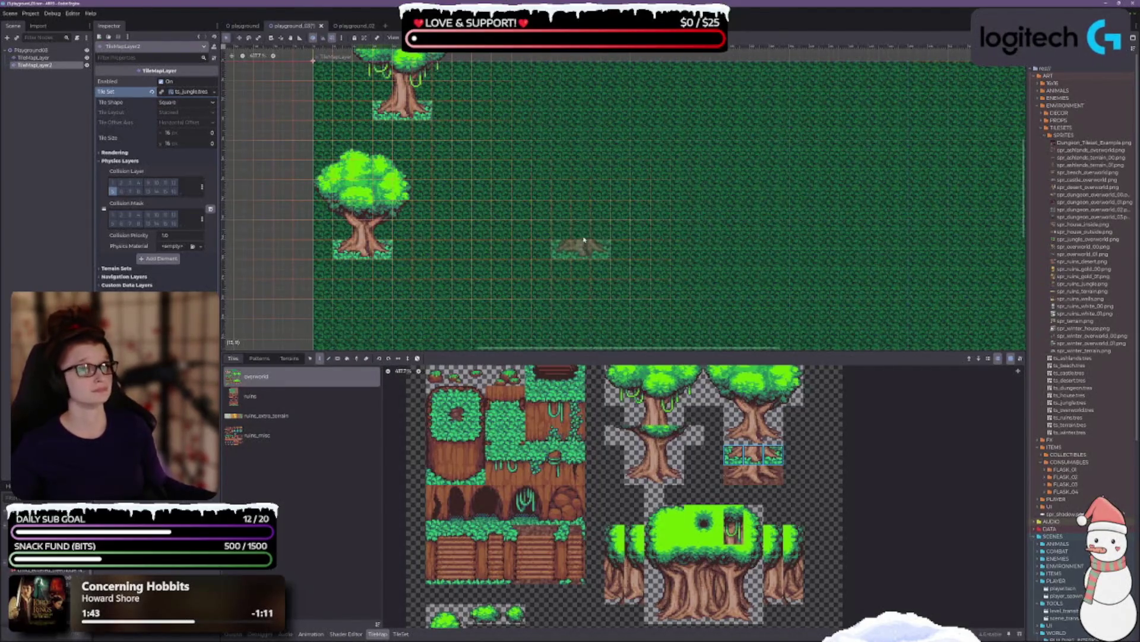
scroll(584, 226, "up", 3)
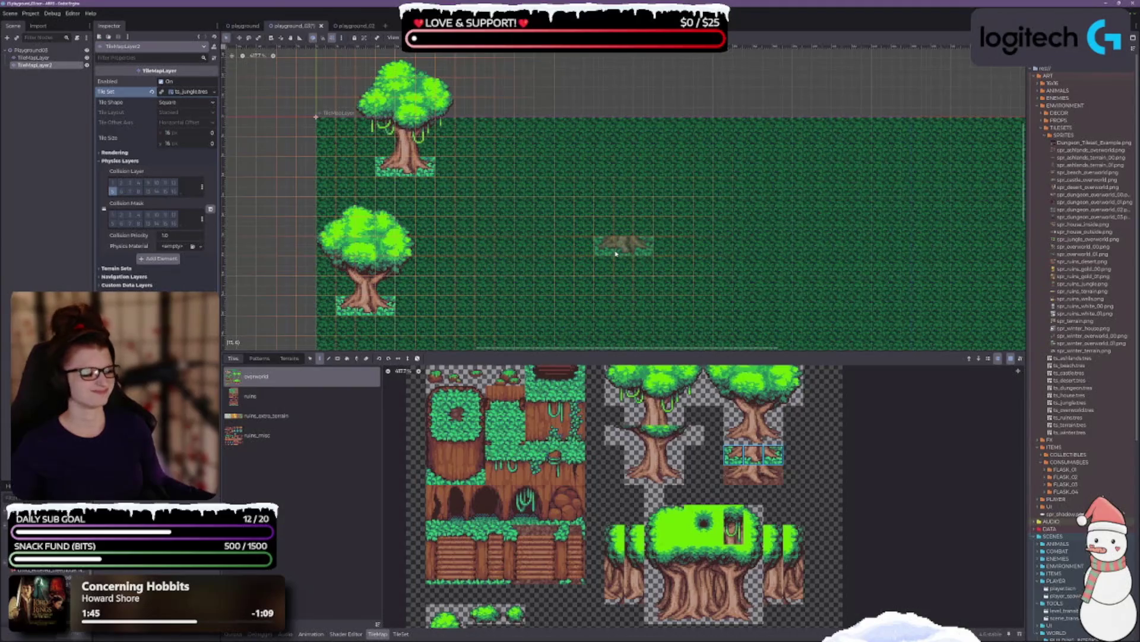
scroll(672, 443, "up", 2)
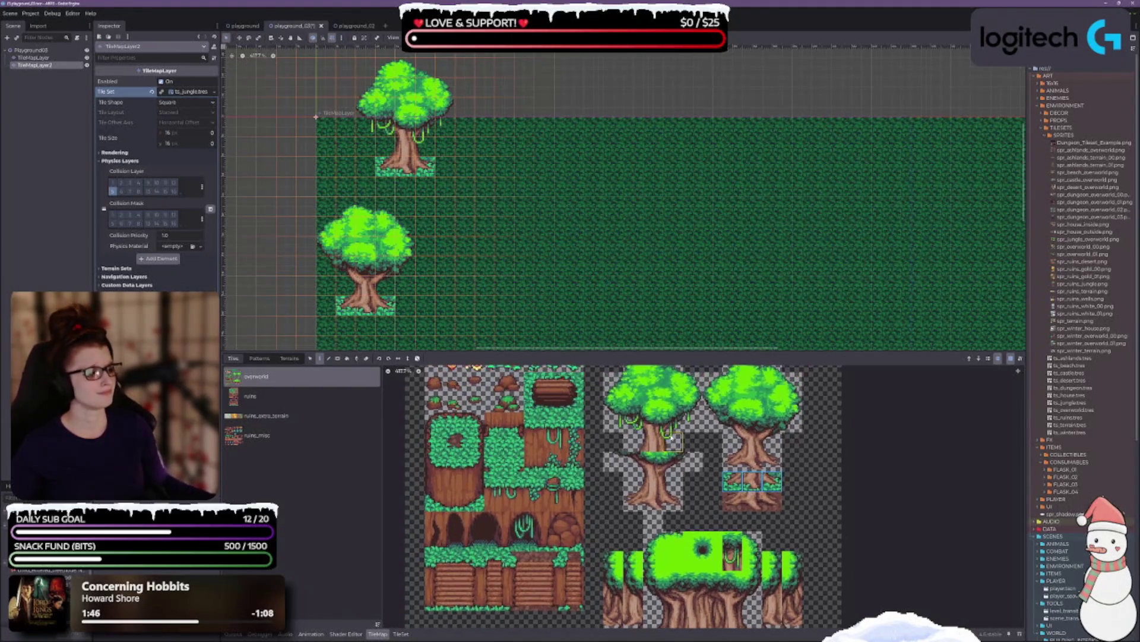
scroll(672, 438, "up", 2)
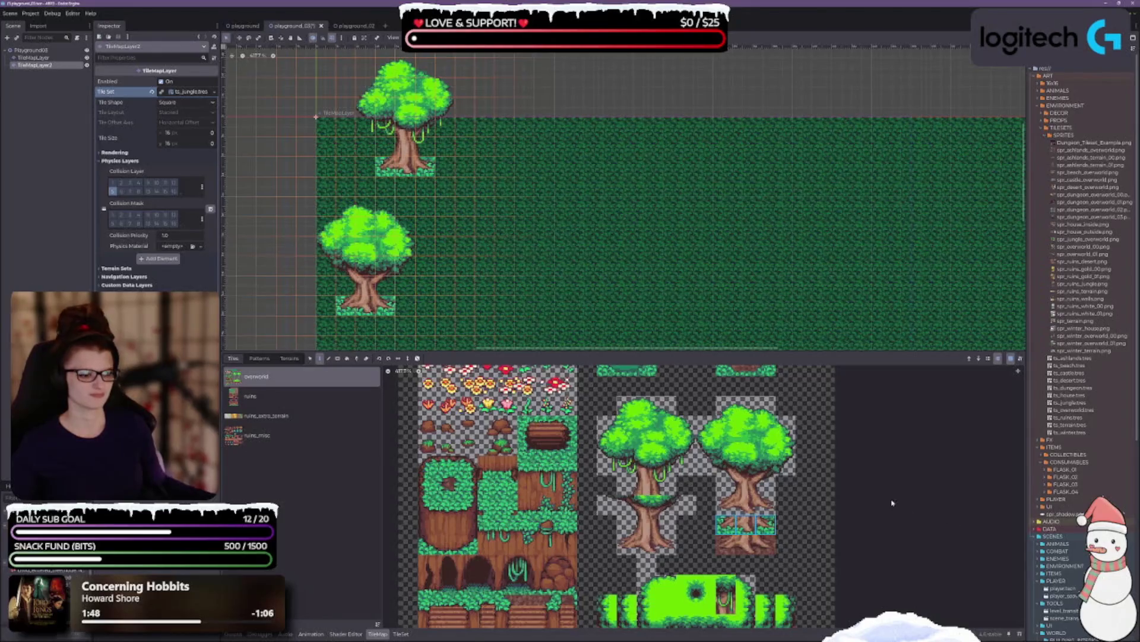
scroll(649, 483, "up", 4)
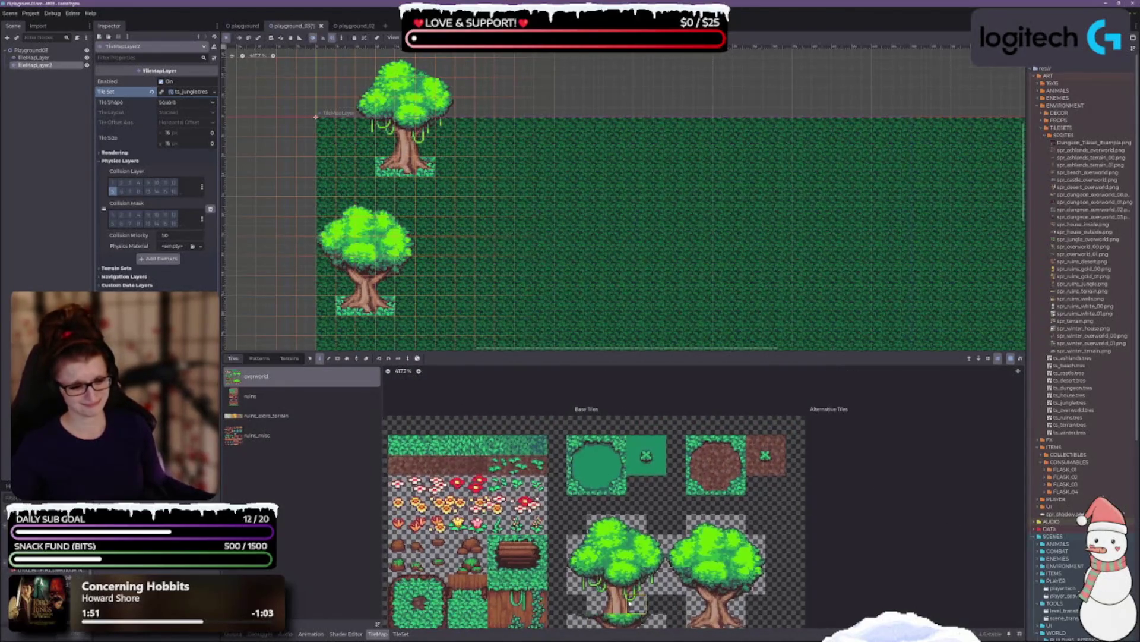
scroll(555, 248, "down", 2)
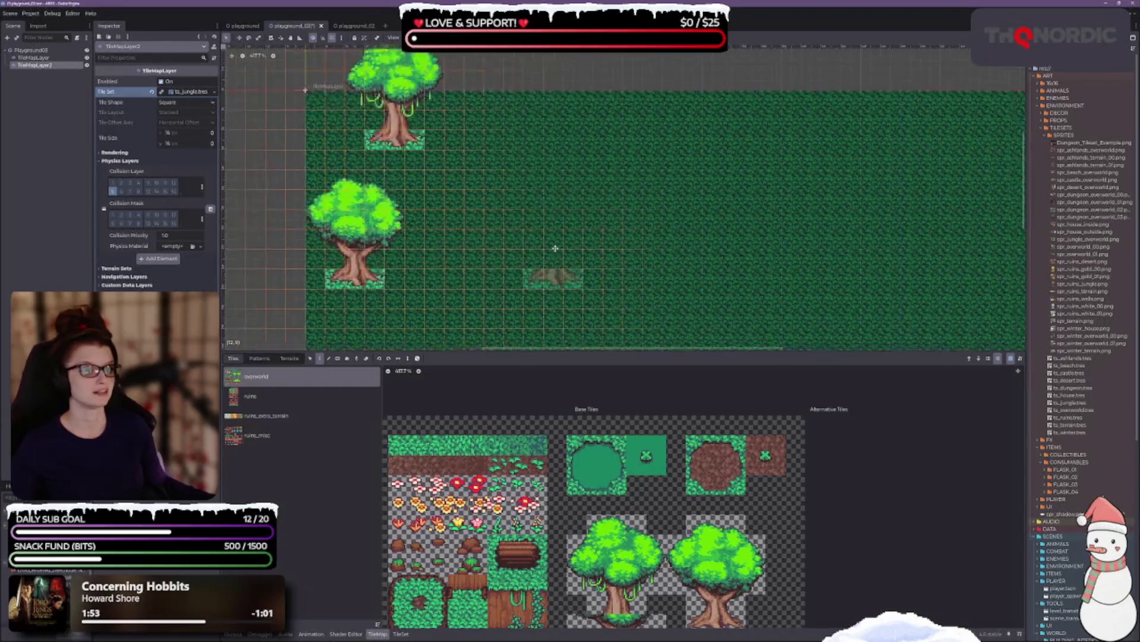
scroll(555, 249, "down", 5)
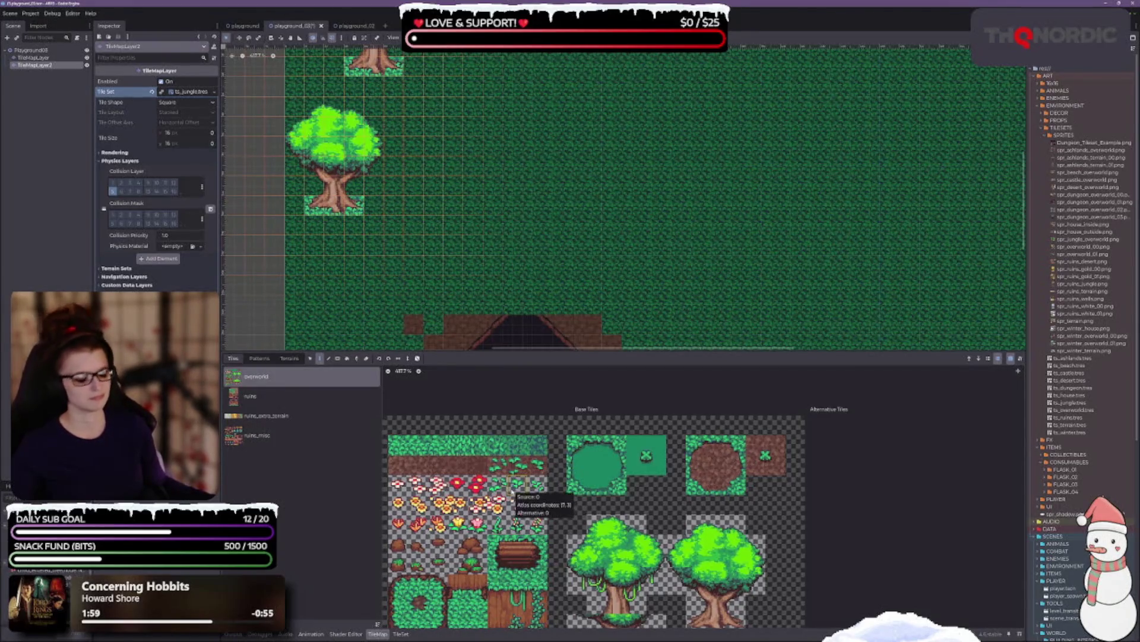
scroll(511, 494, "down", 3)
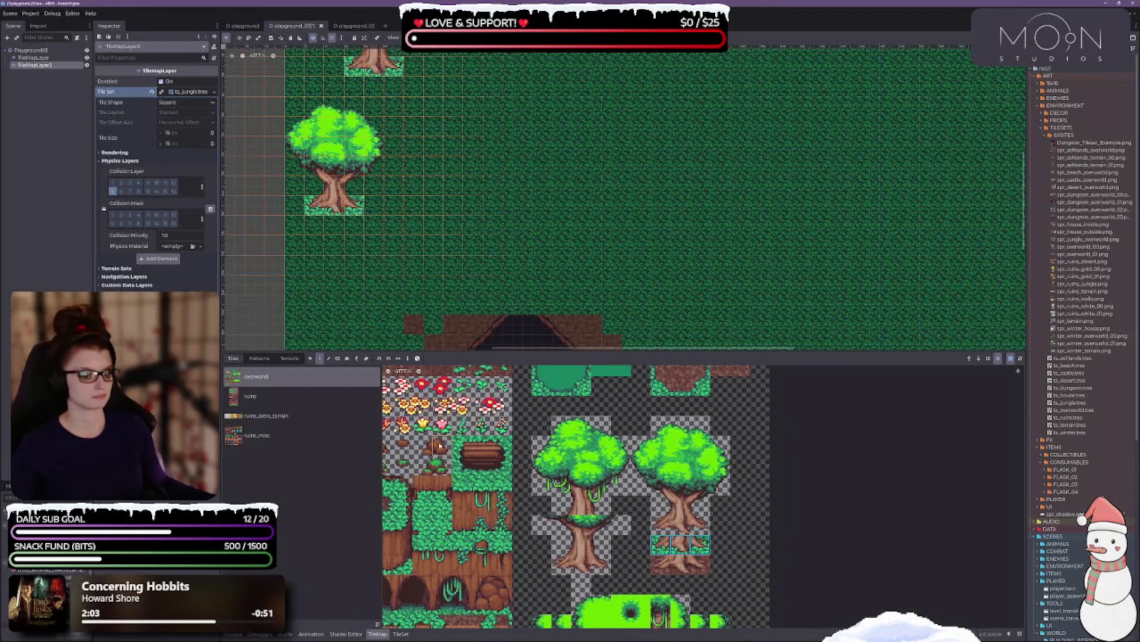
mouse_move(469, 446)
left_mouse_down()
mouse_move(505, 453)
mouse_move(503, 470)
left_mouse_up()
scroll(530, 116, "up", 2)
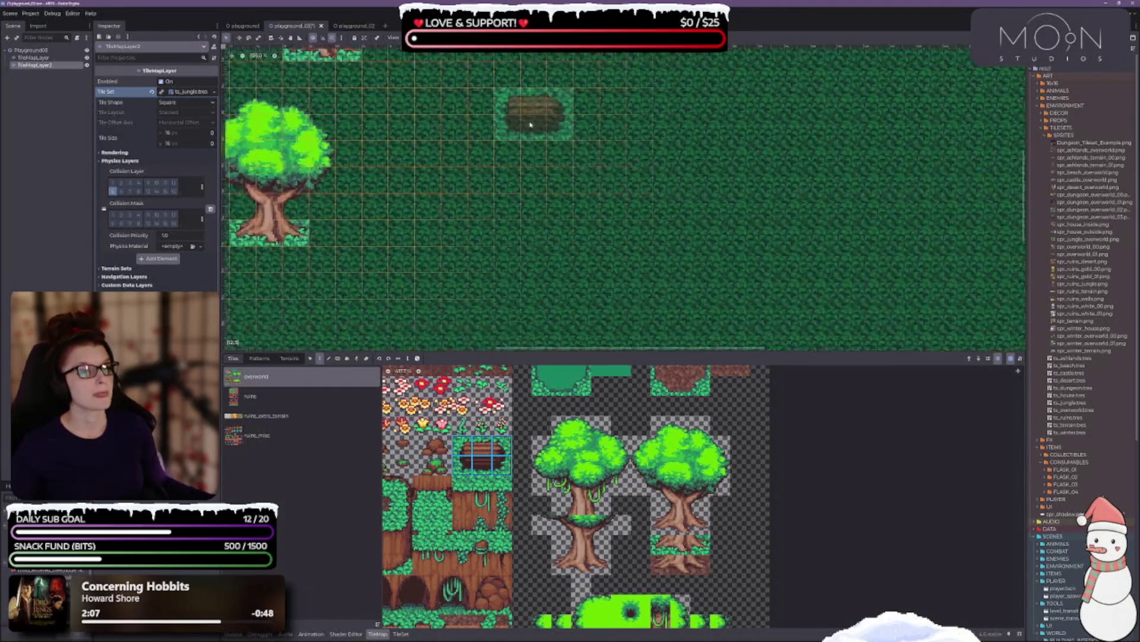
left_click(541, 189)
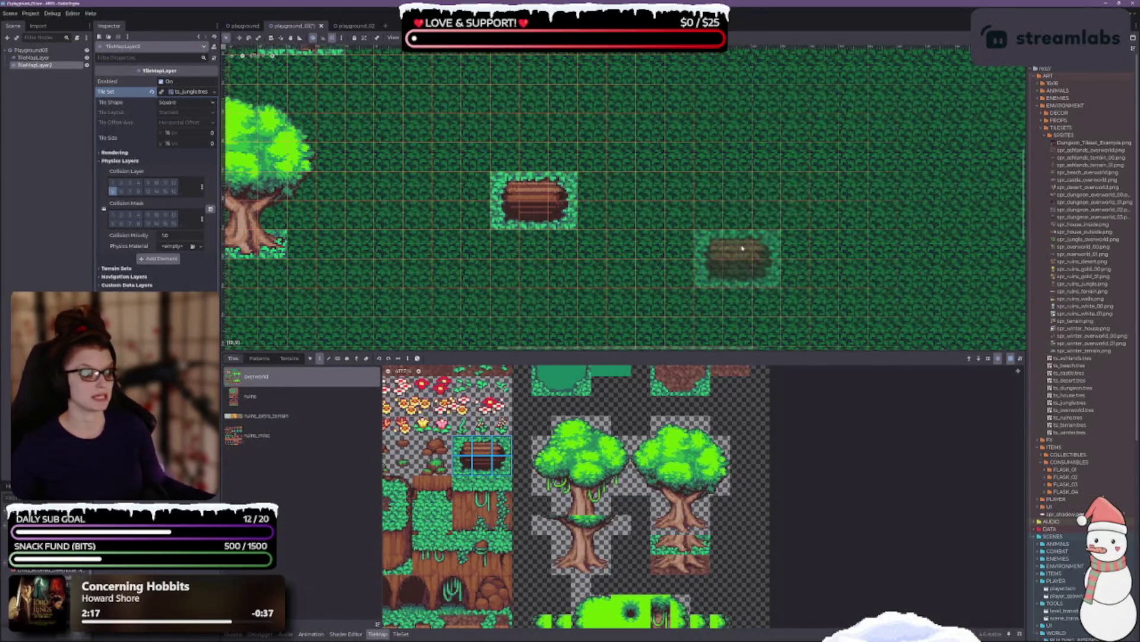
key("ctrl+z")
scroll(570, 172, "down", 2)
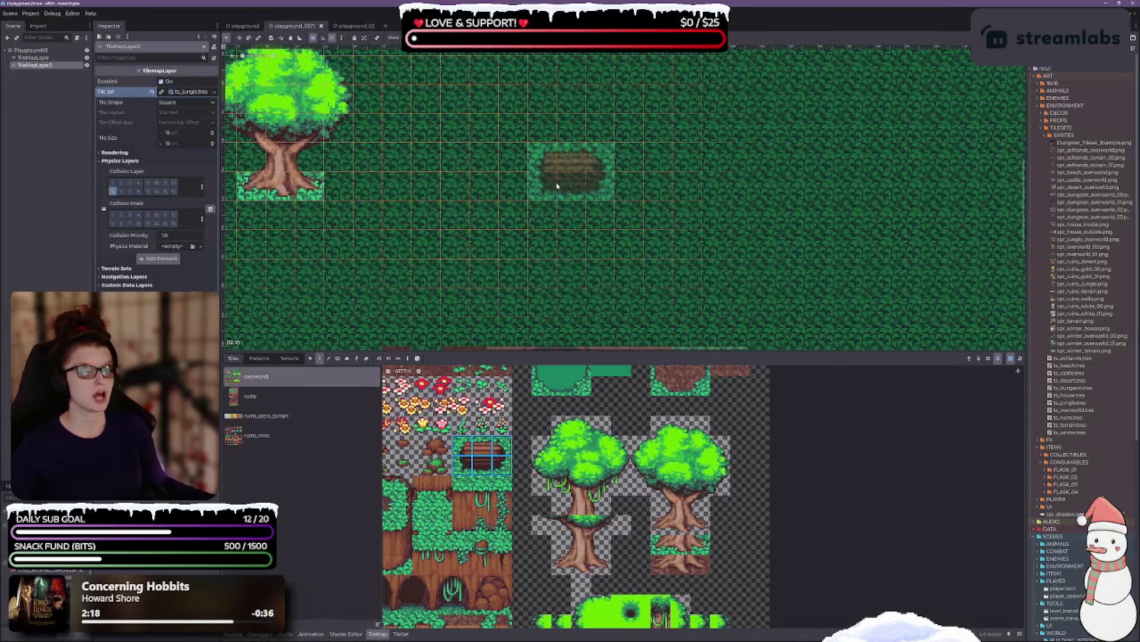
scroll(608, 463, "left", 3)
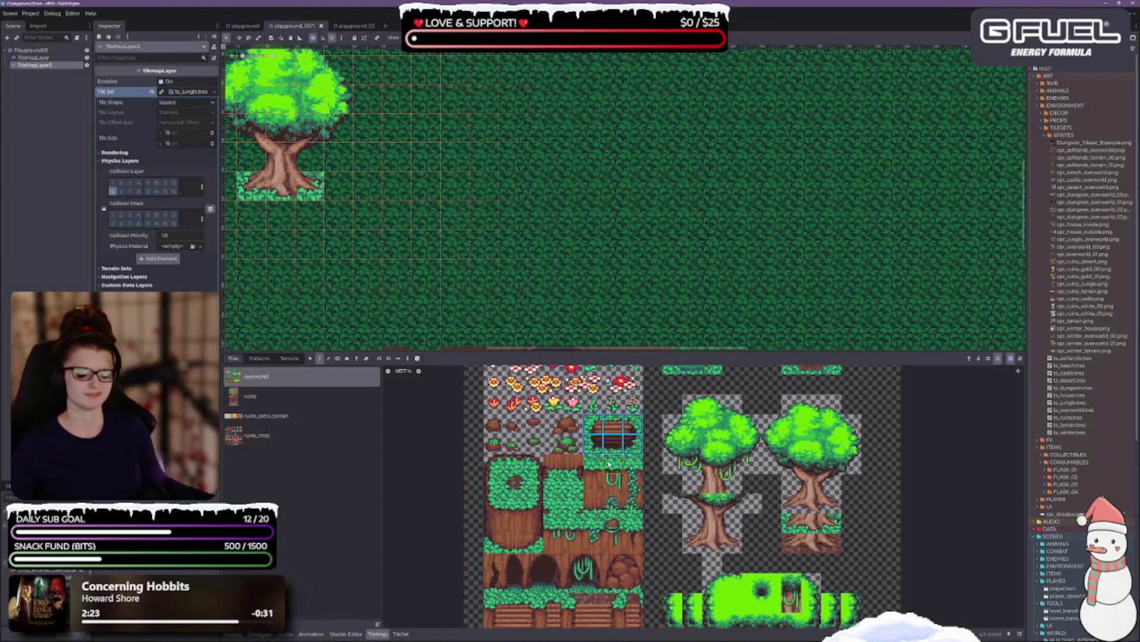
scroll(605, 464, "right", 1)
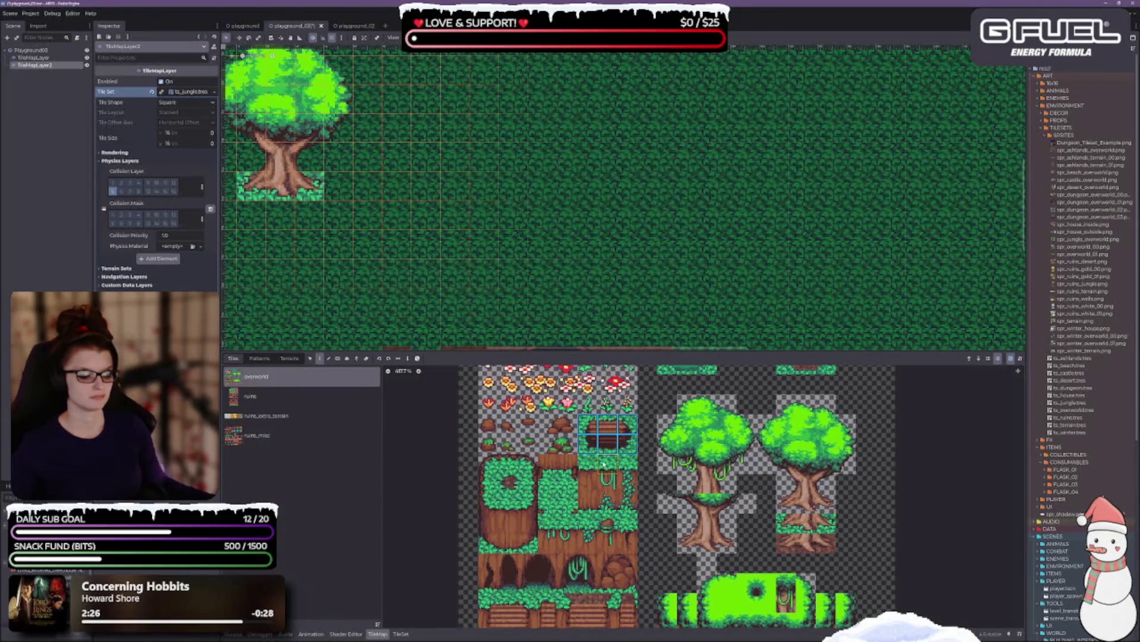
scroll(603, 465, "right", 2)
scroll(603, 465, "up", 1)
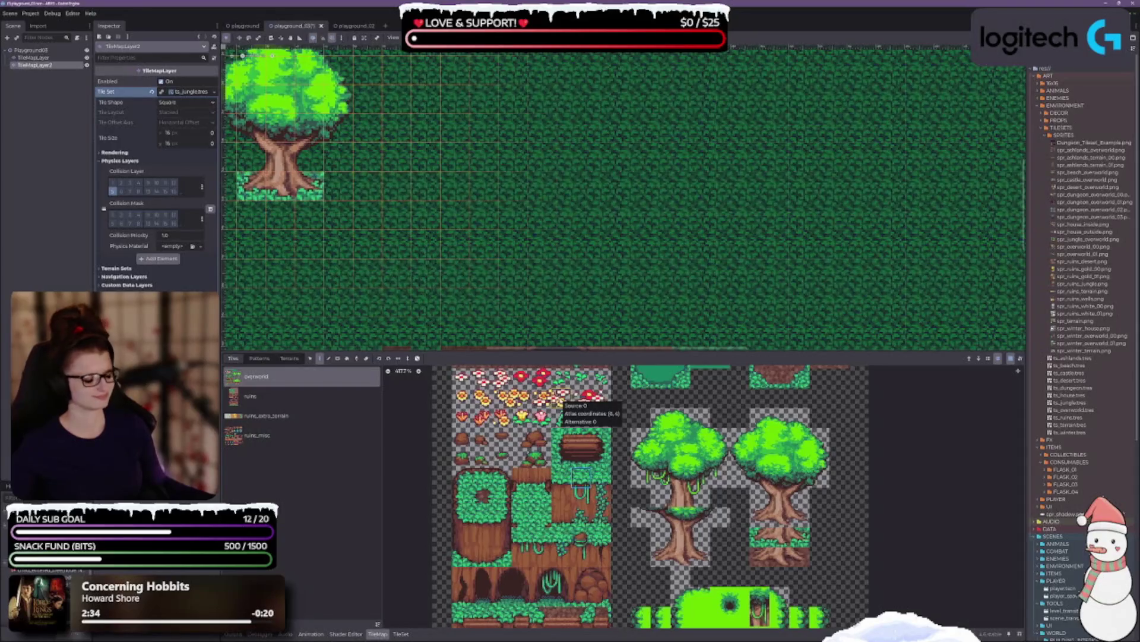
Step: Paint two log pieces on the grass right of the upper tree, then pick another tile
left_click(561, 451)
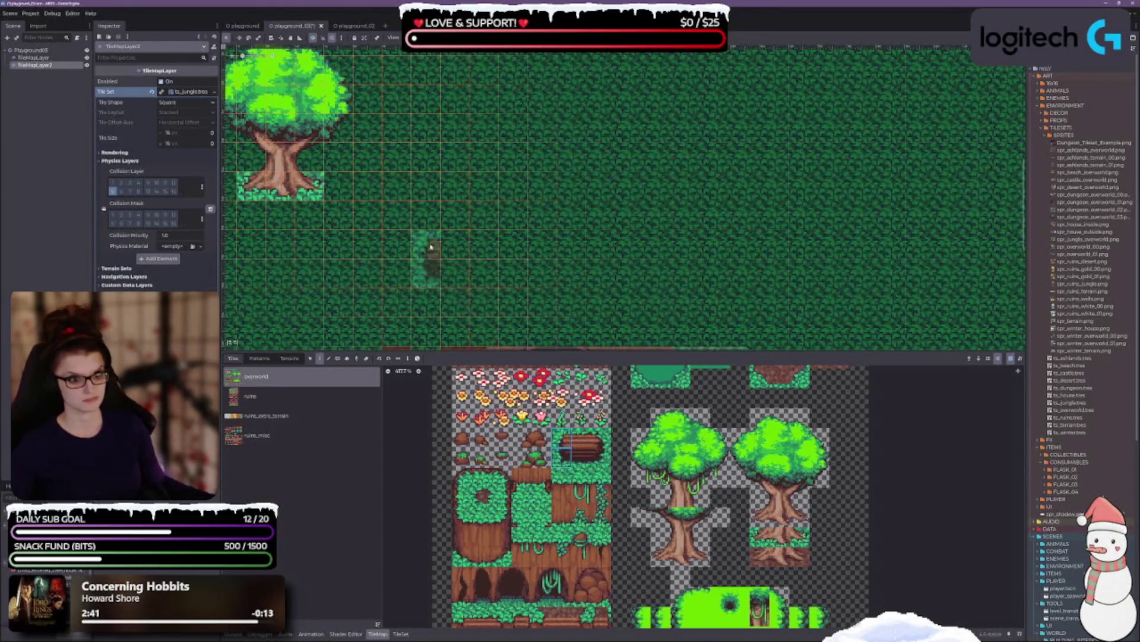
scroll(573, 81, "up", 5)
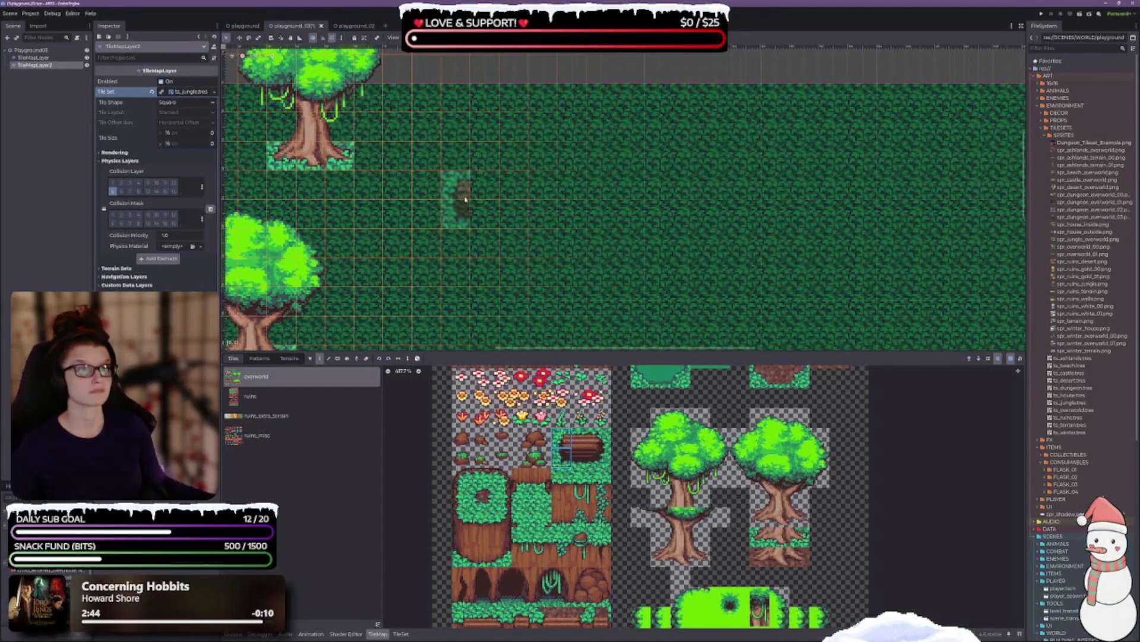
left_click(515, 177)
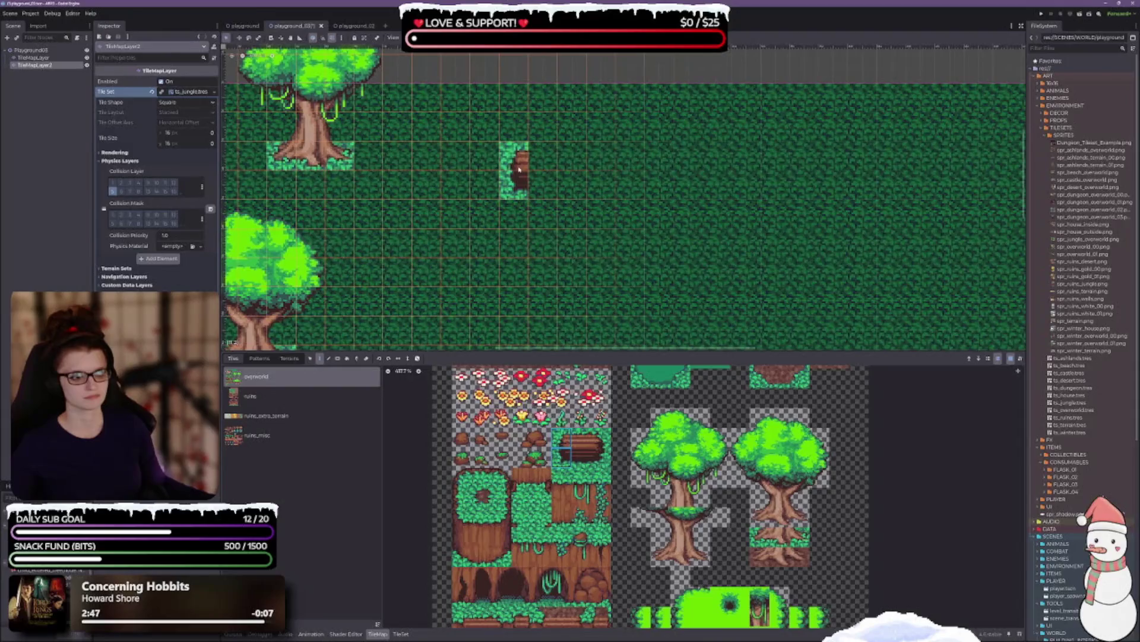
scroll(566, 453, "up", 1)
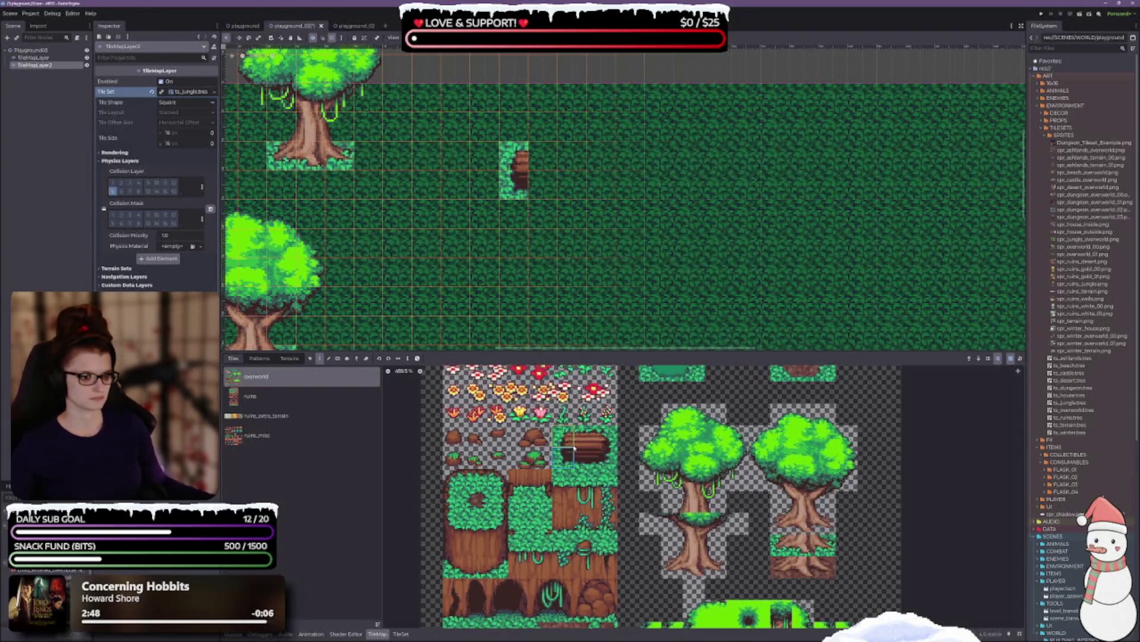
left_click(542, 156)
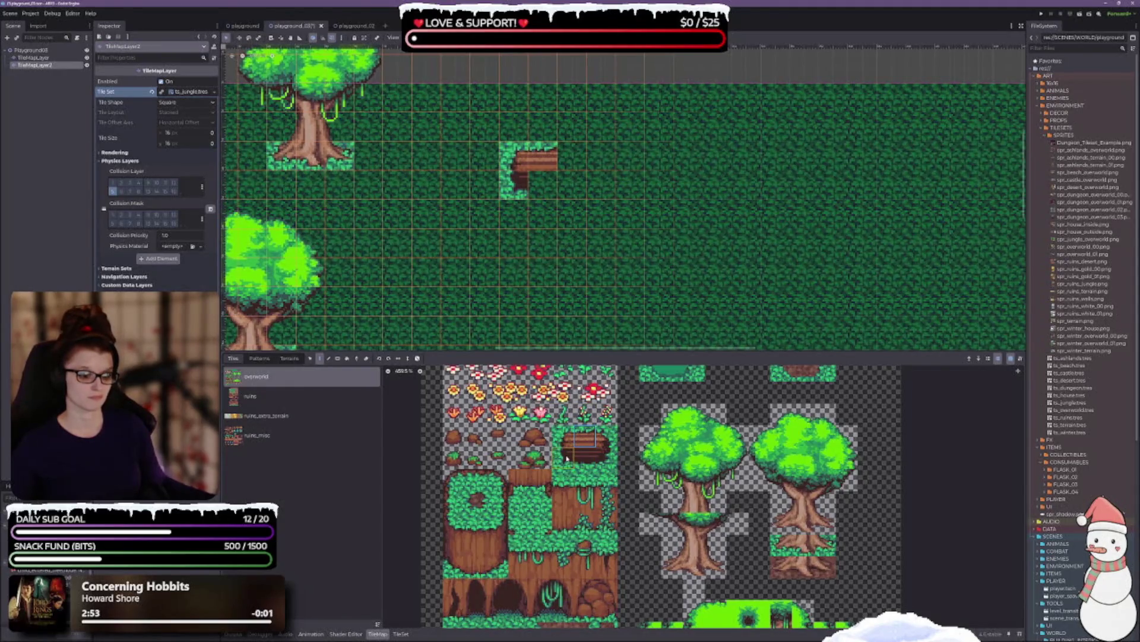
left_click(579, 440)
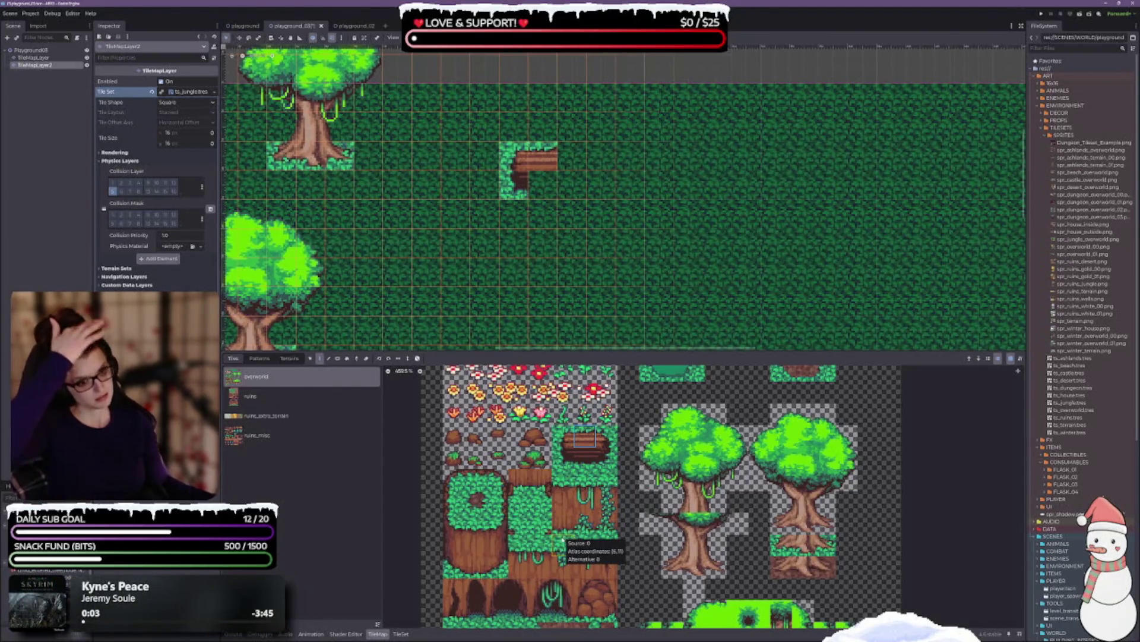
left_click(564, 456)
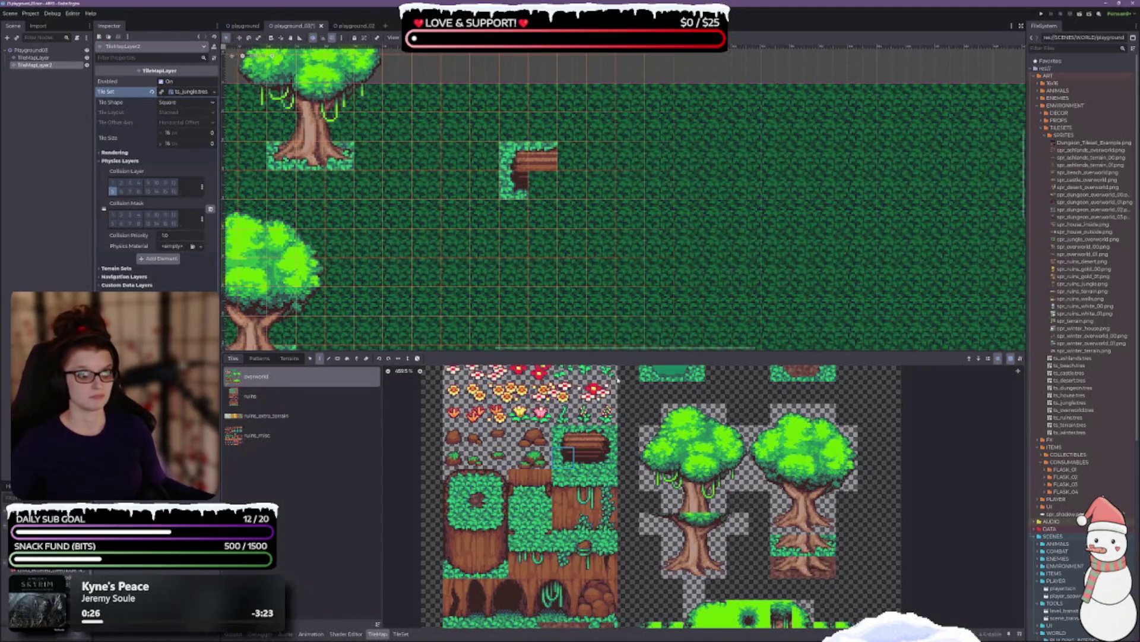
Step: Undo both log pieces, enlarge the tile atlas panel, and save playground_03
key("ctrl+z")
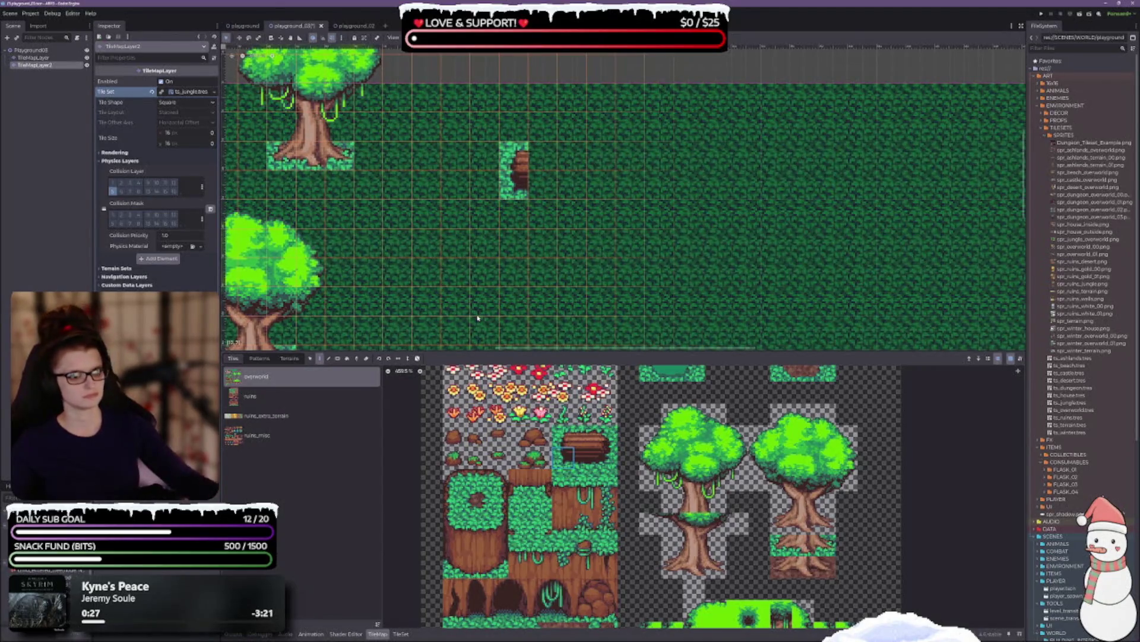
key("ctrl+z")
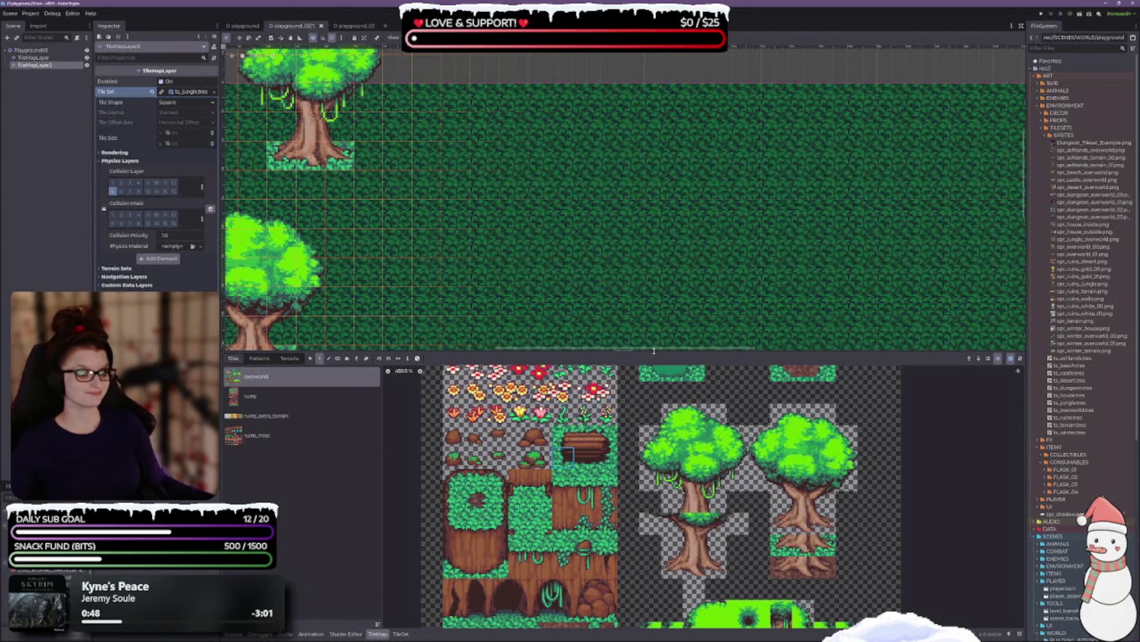
mouse_move(648, 353)
left_mouse_down()
mouse_move(648, 295)
mouse_move(640, 334)
left_mouse_up()
scroll(646, 462, "up", 2)
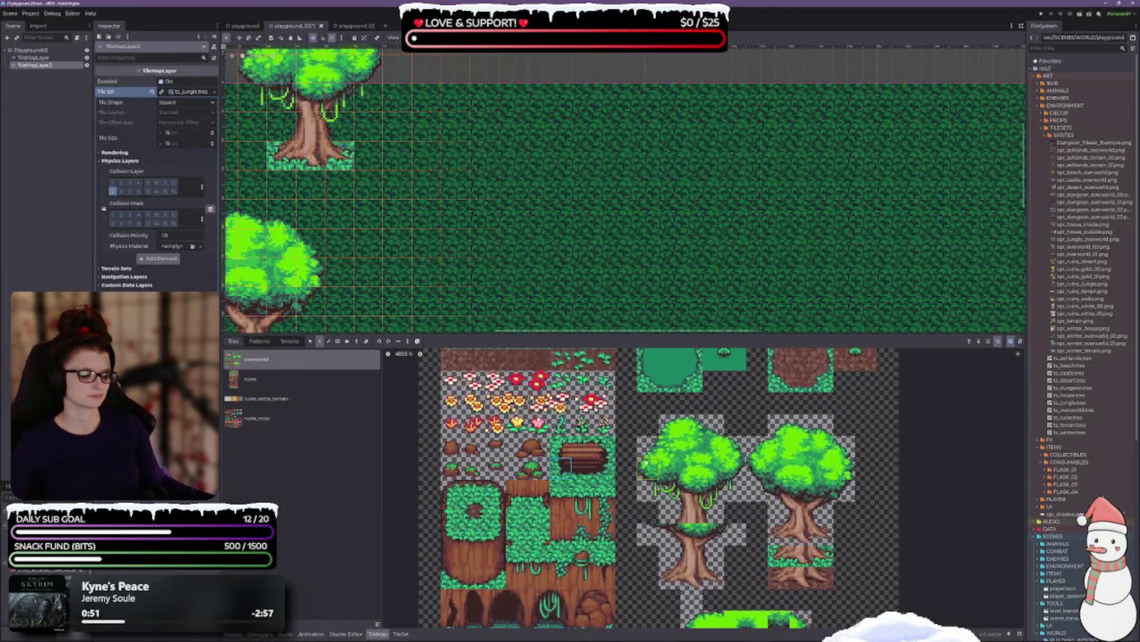
key("ctrl+s")
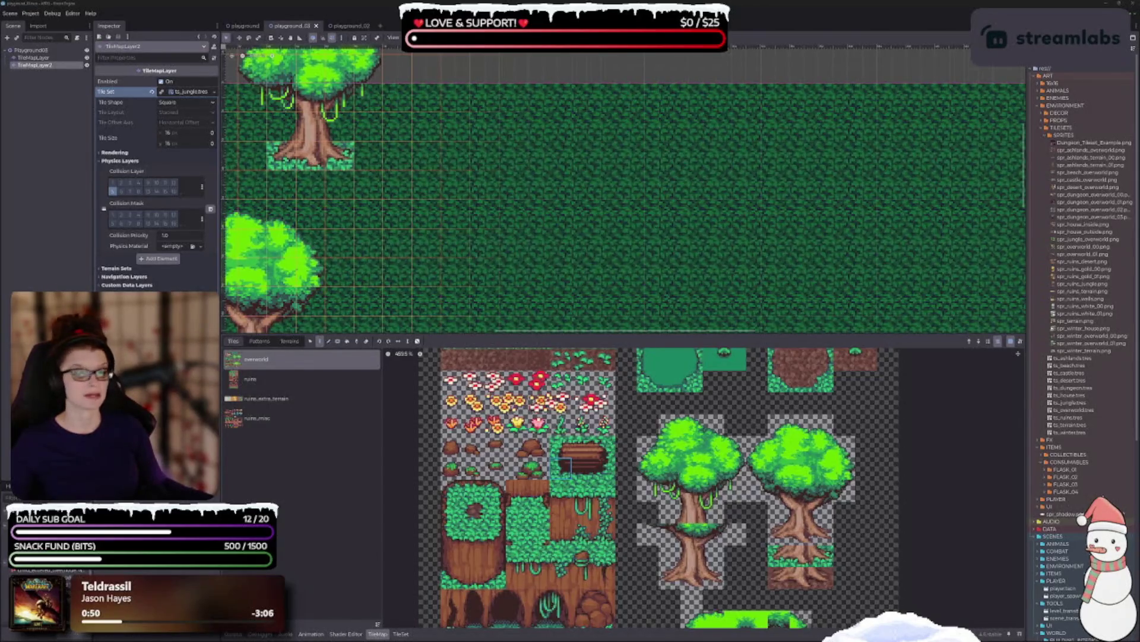
Step: Drag the browser window showing the Pixel16 Series asset pack page over the Godot editor
mouse_move(1139, 154)
left_mouse_down()
mouse_move(752, 149)
mouse_move(454, 118)
mouse_move(444, 97)
left_mouse_up()
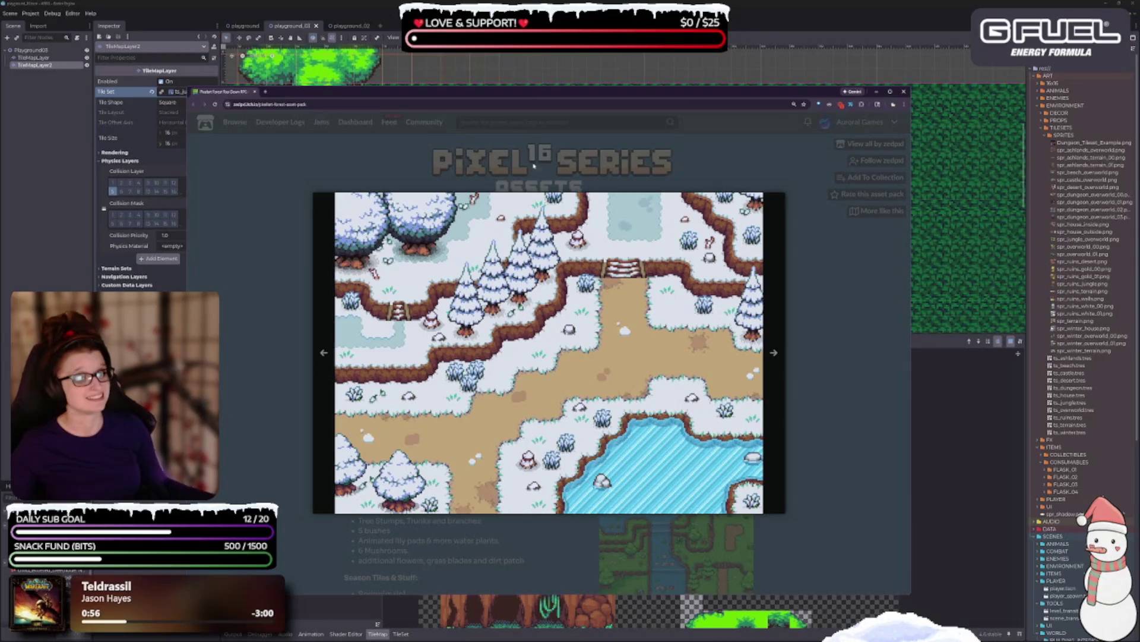
Step: Browse the pack's gallery screenshots (autumn, forest path, river, cliff-and-river maps), then close the lightbox
left_click(324, 353)
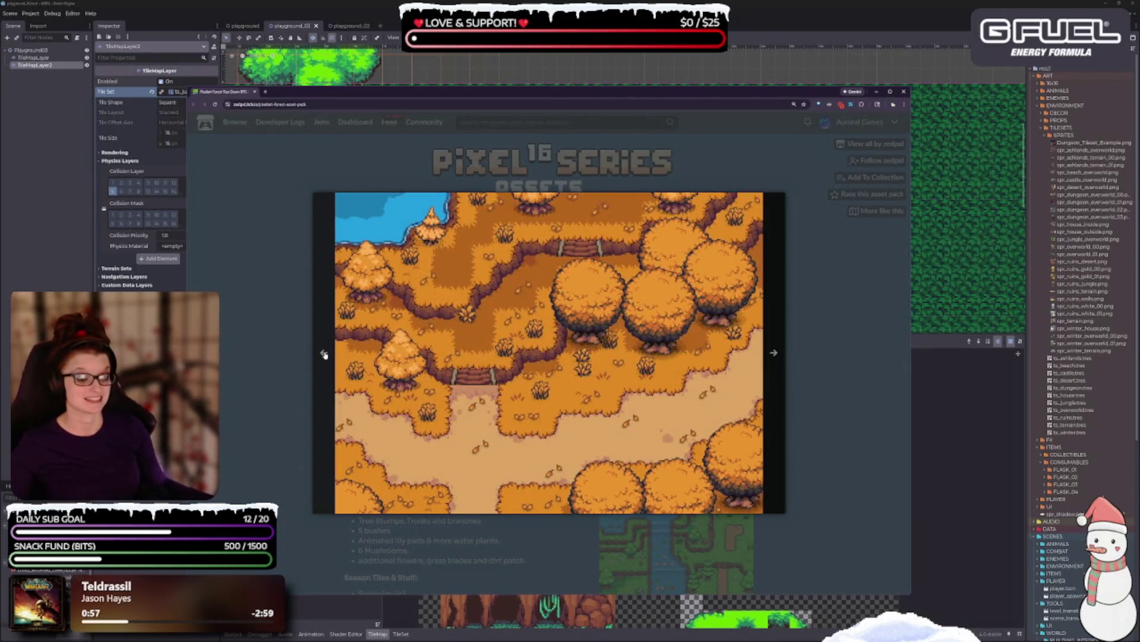
left_click(324, 353)
left_click(324, 353)
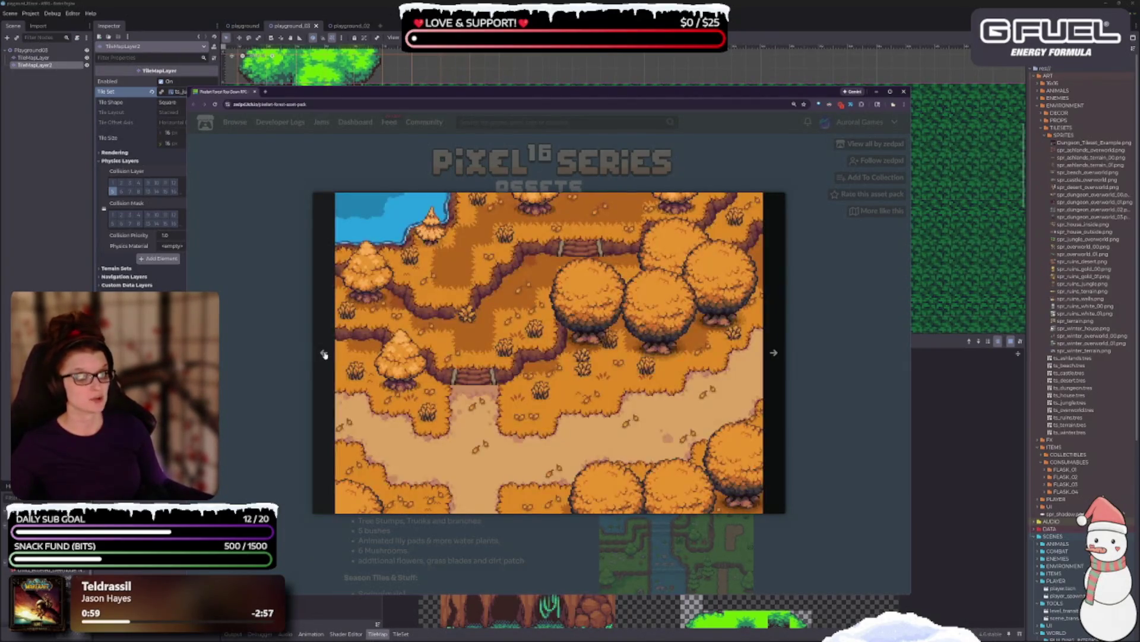
left_click(324, 353)
left_click(323, 353)
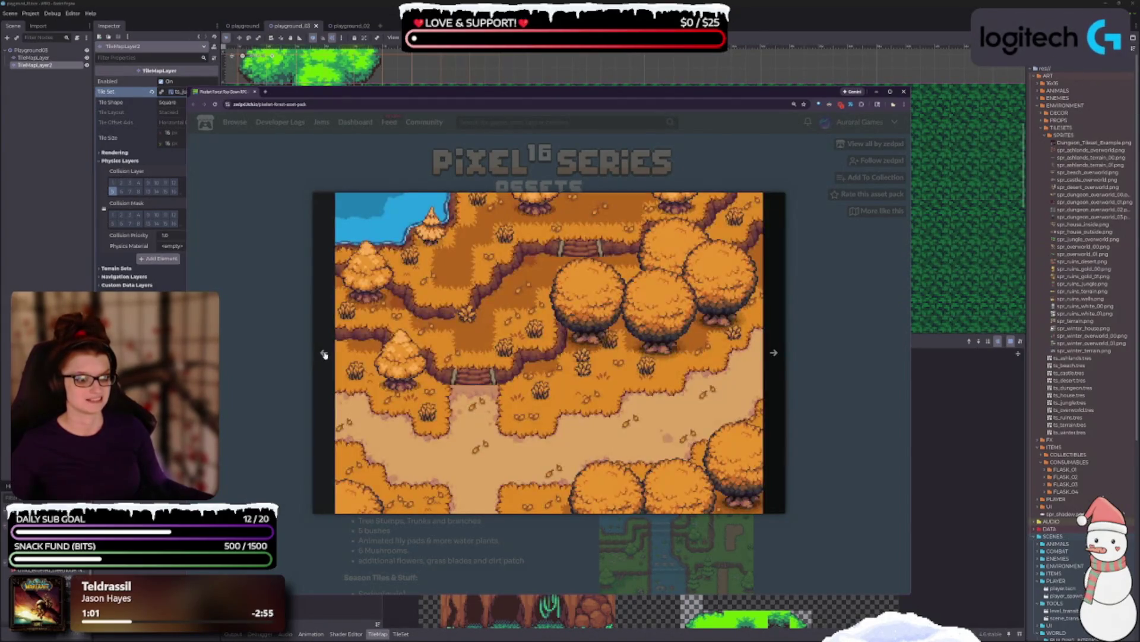
left_click(325, 353)
left_click(301, 359)
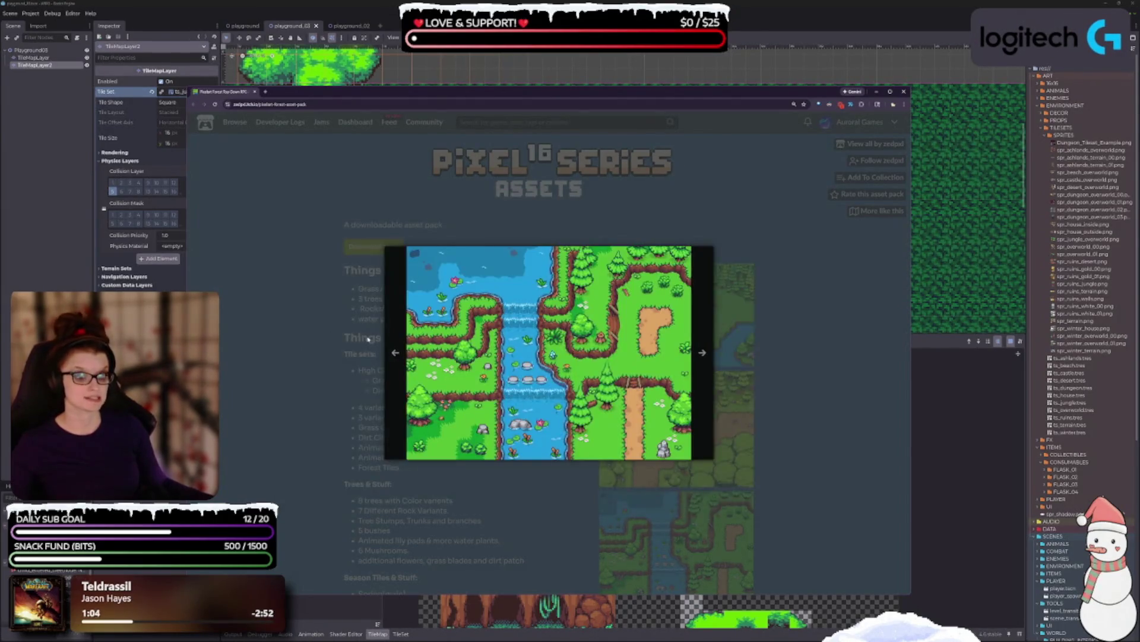
left_click(396, 357)
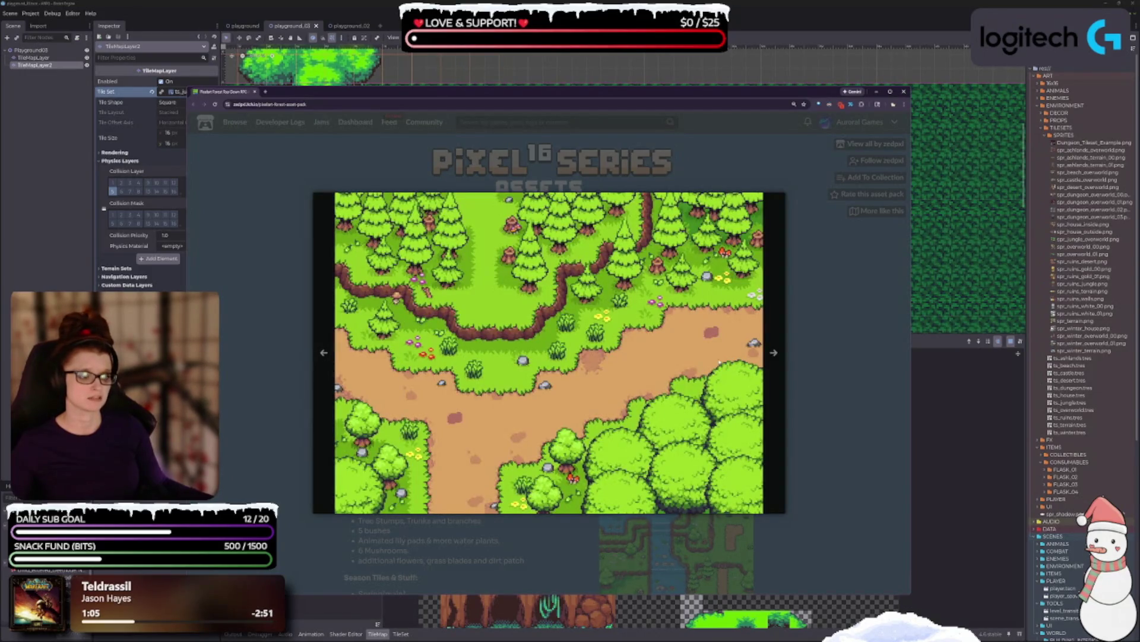
left_click(774, 352)
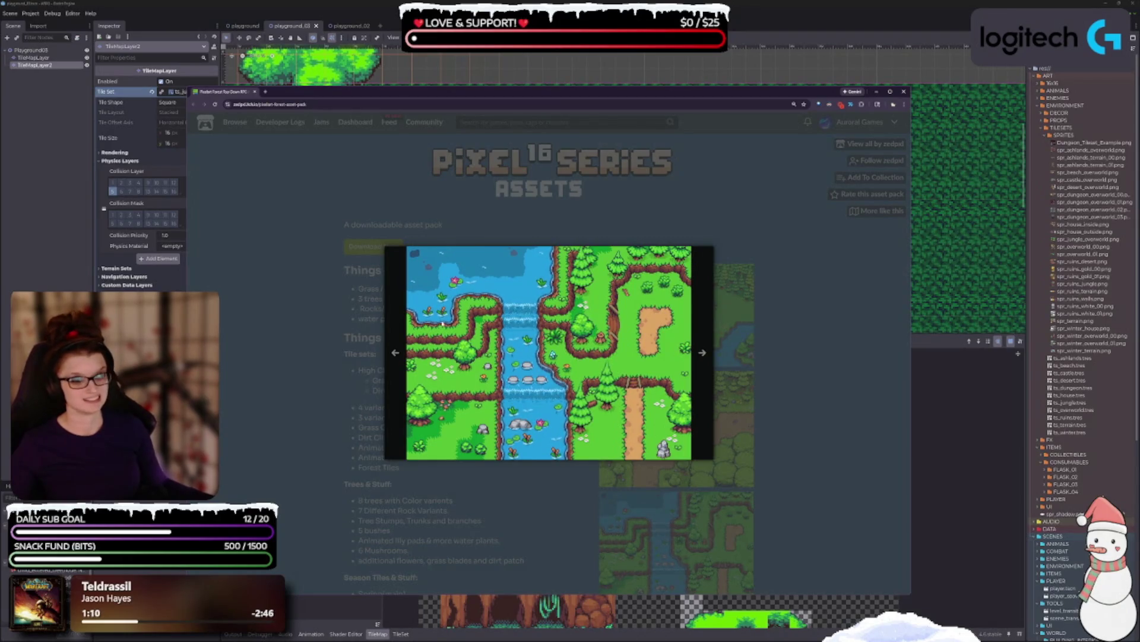
left_click(397, 378)
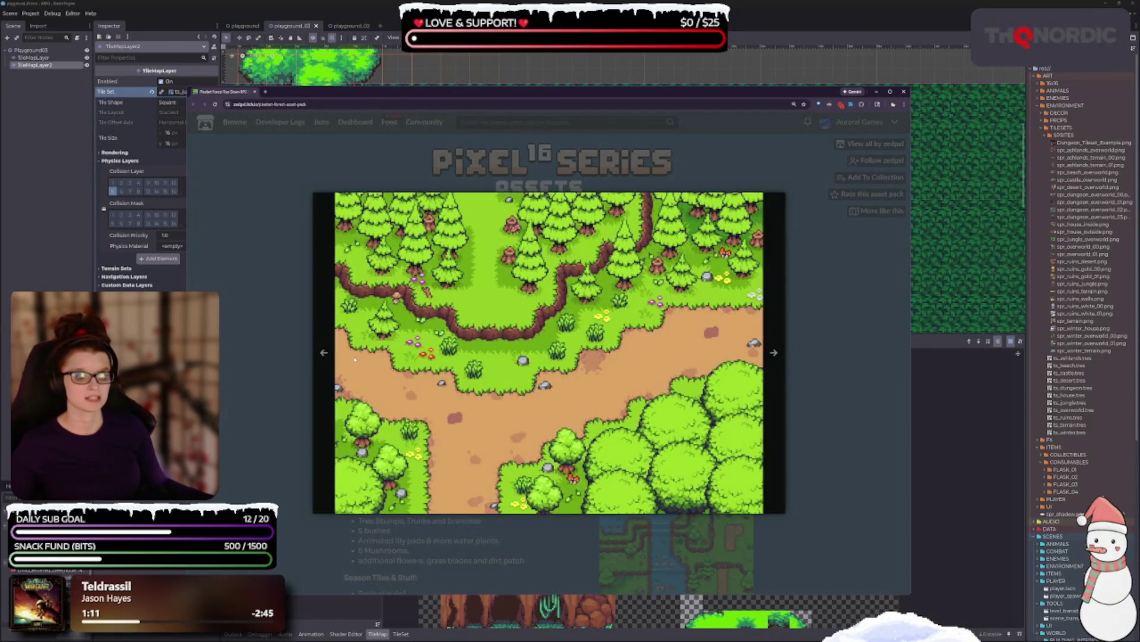
left_click(413, 360)
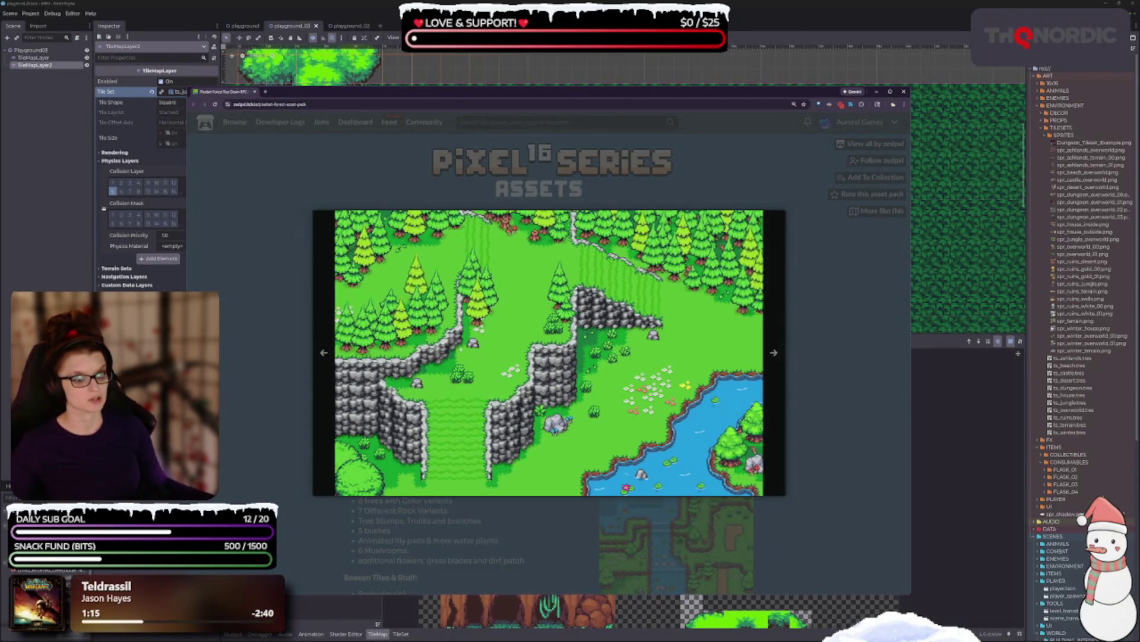
left_click(880, 382)
Step: Scroll to the Download section with the free zip and $5.99 paid pack, briefly enlarging a screenshot
scroll(820, 324, "down", 3)
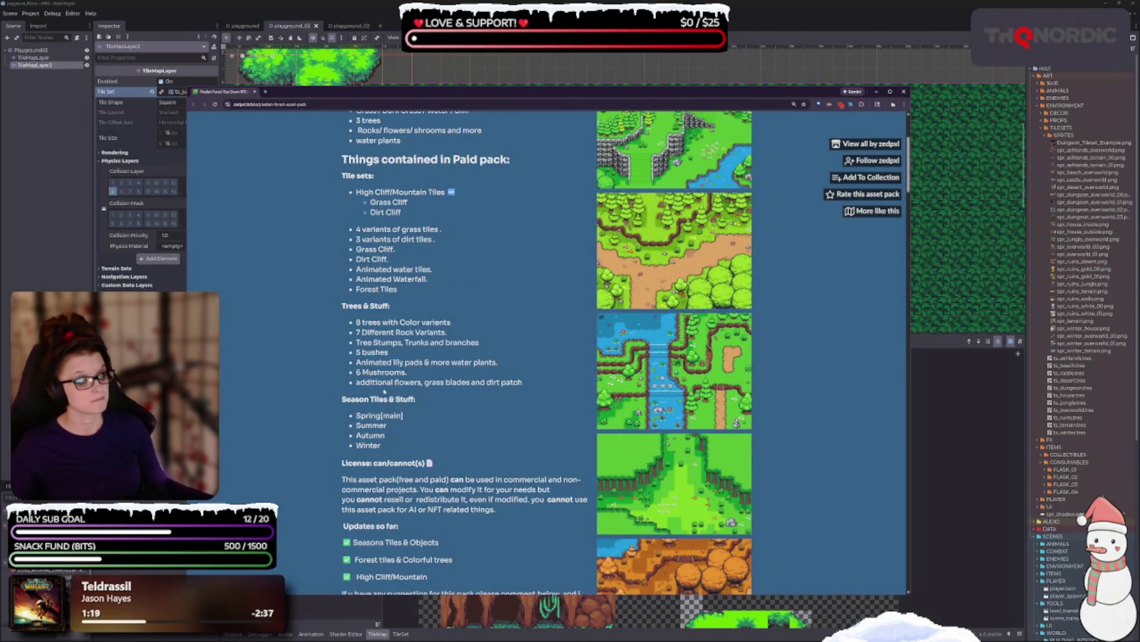
scroll(385, 391, "down", 3)
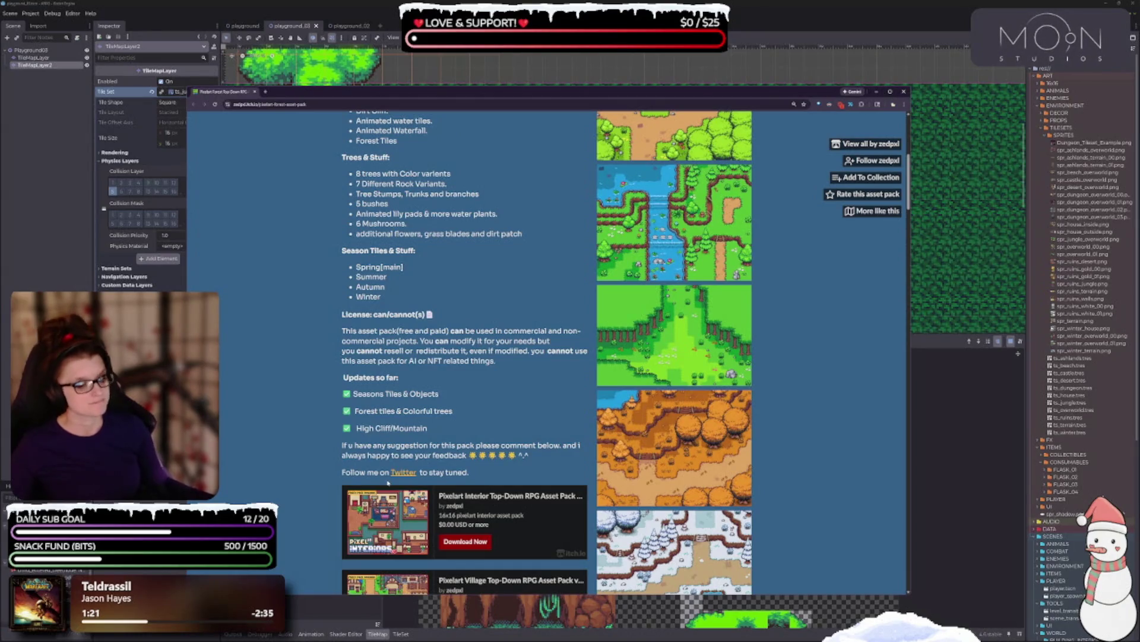
scroll(388, 483, "down", 2)
scroll(615, 358, "down", 3)
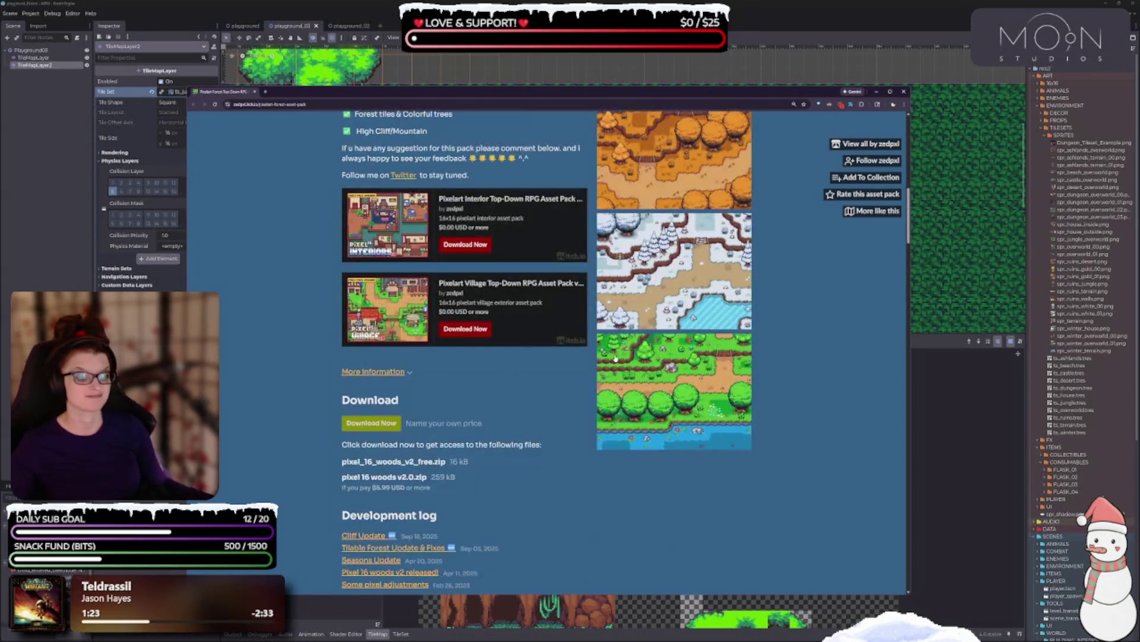
scroll(610, 445, "down", 1)
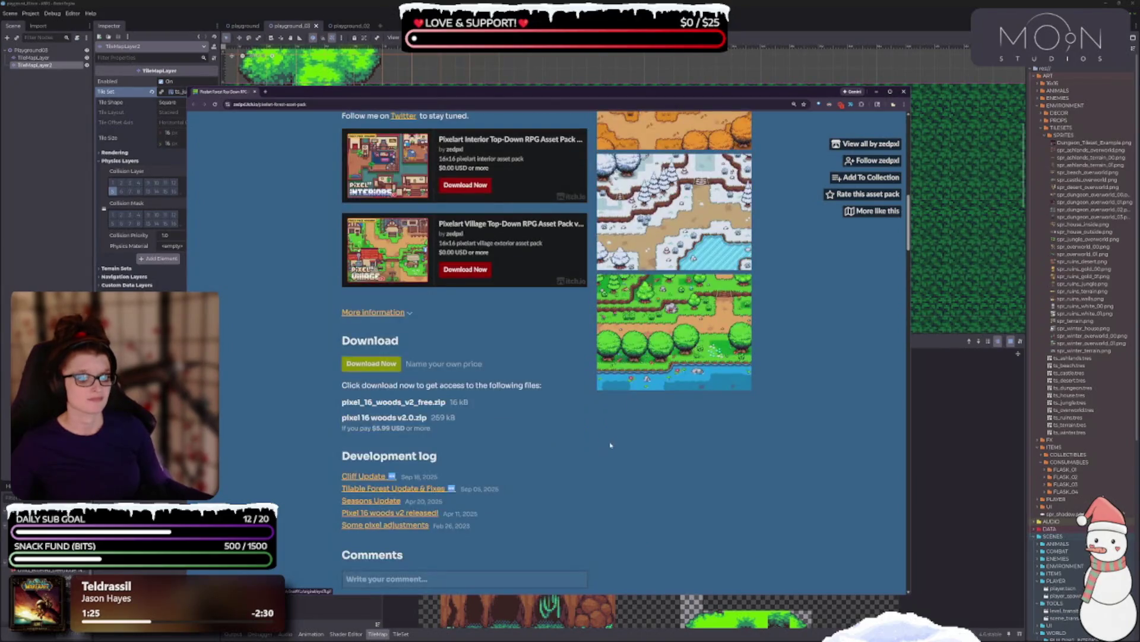
left_click(663, 371)
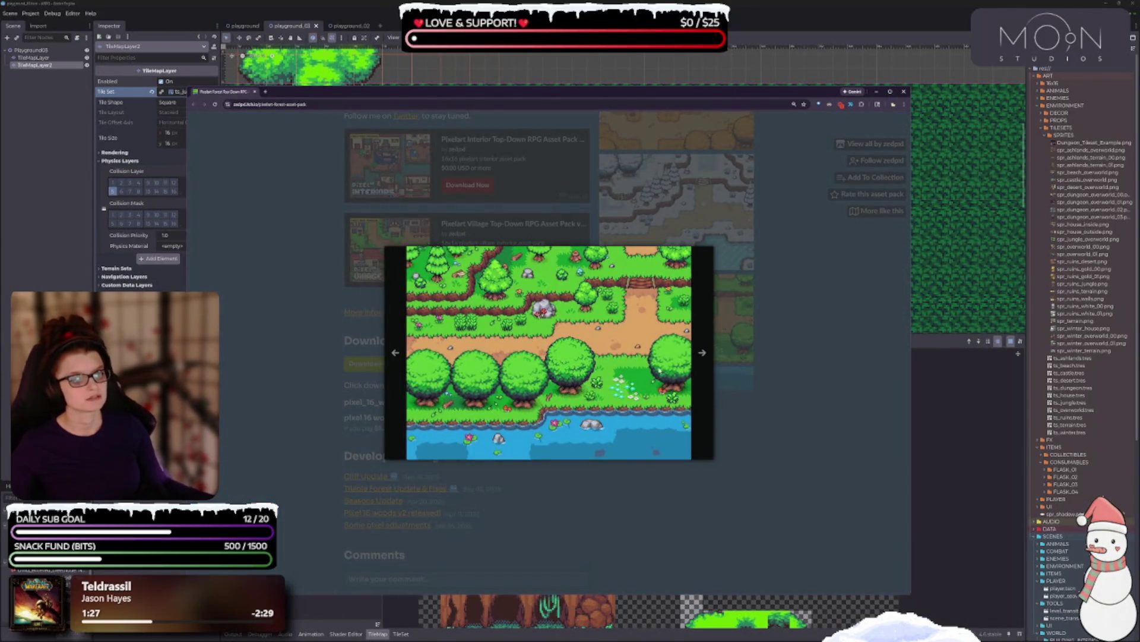
key("Escape")
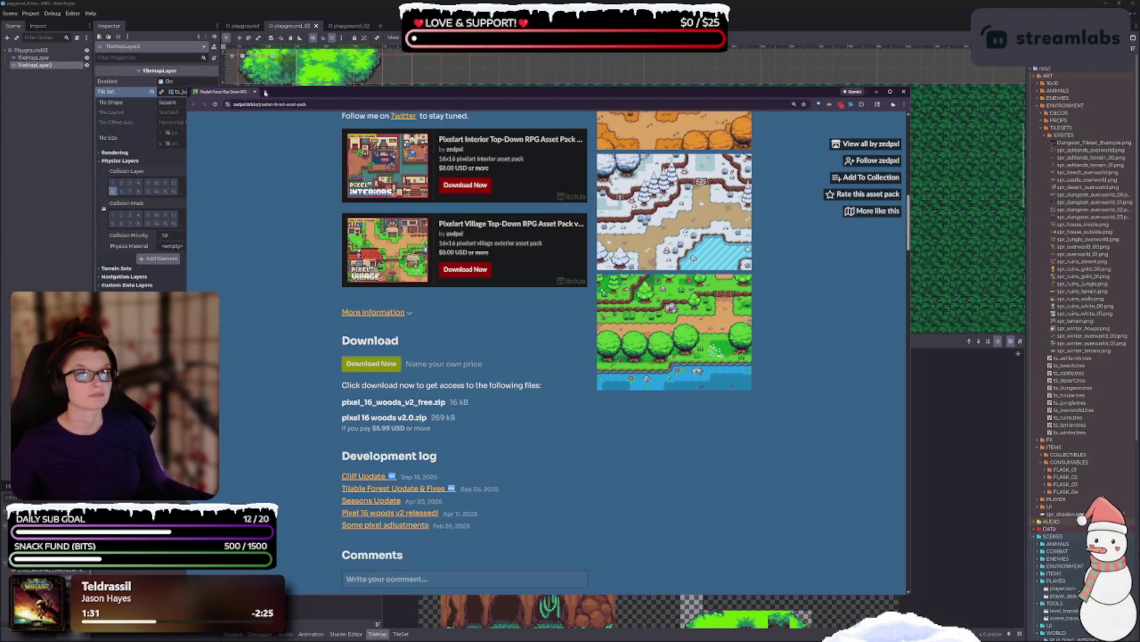
Step: Add the Pixelart Forest Top-Down RPG Asset Pack v2 to the Pixels collection
left_click(857, 179)
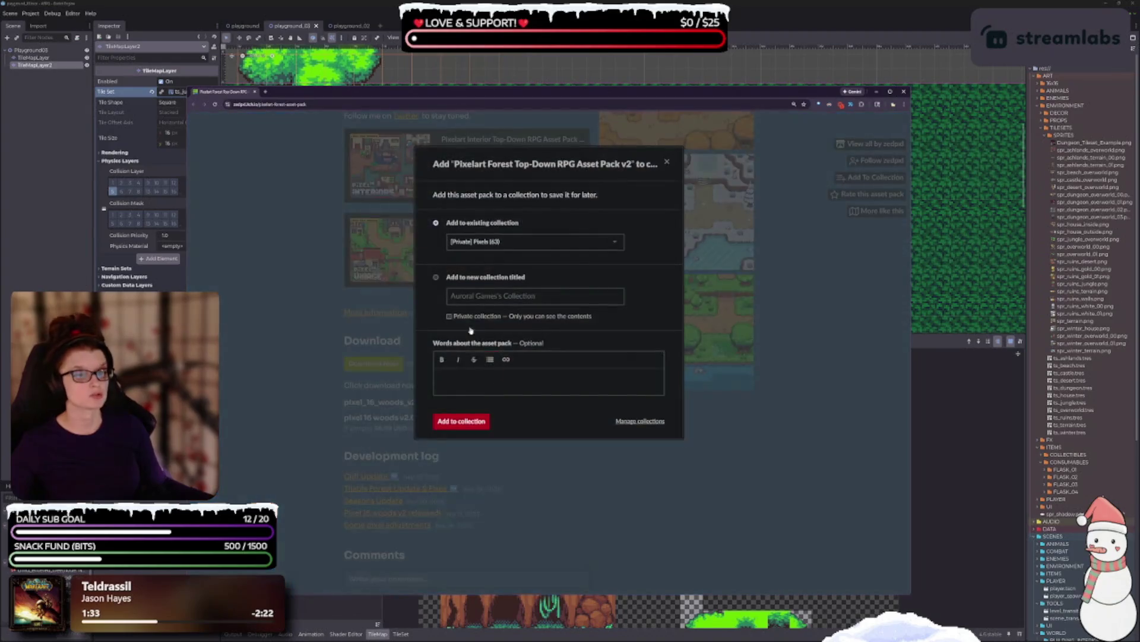
left_click(461, 421)
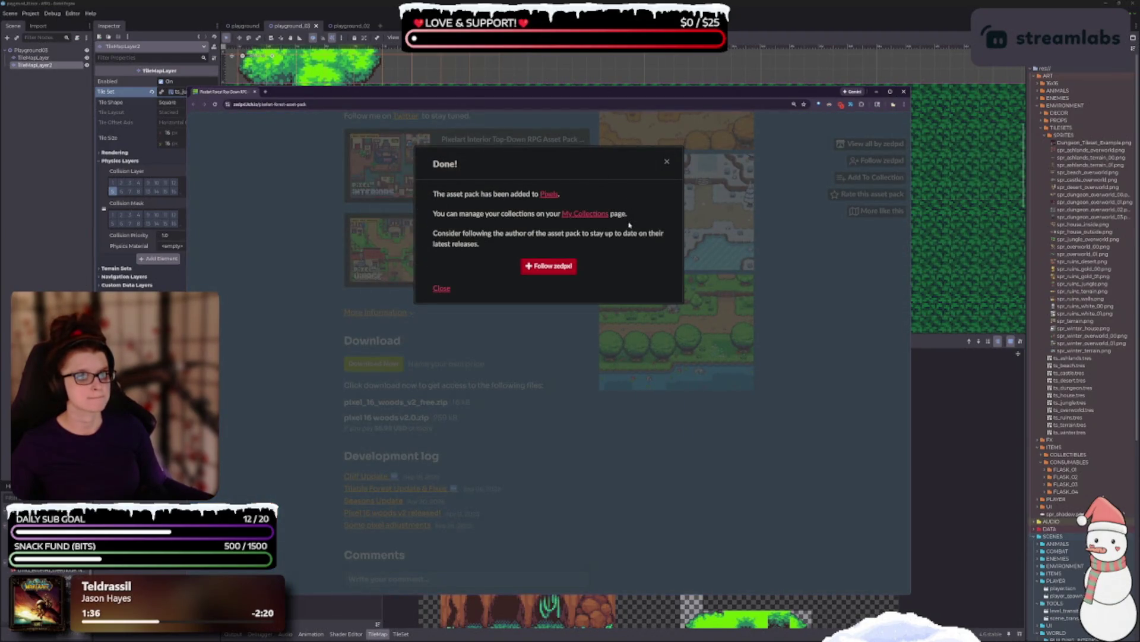
left_click(554, 388)
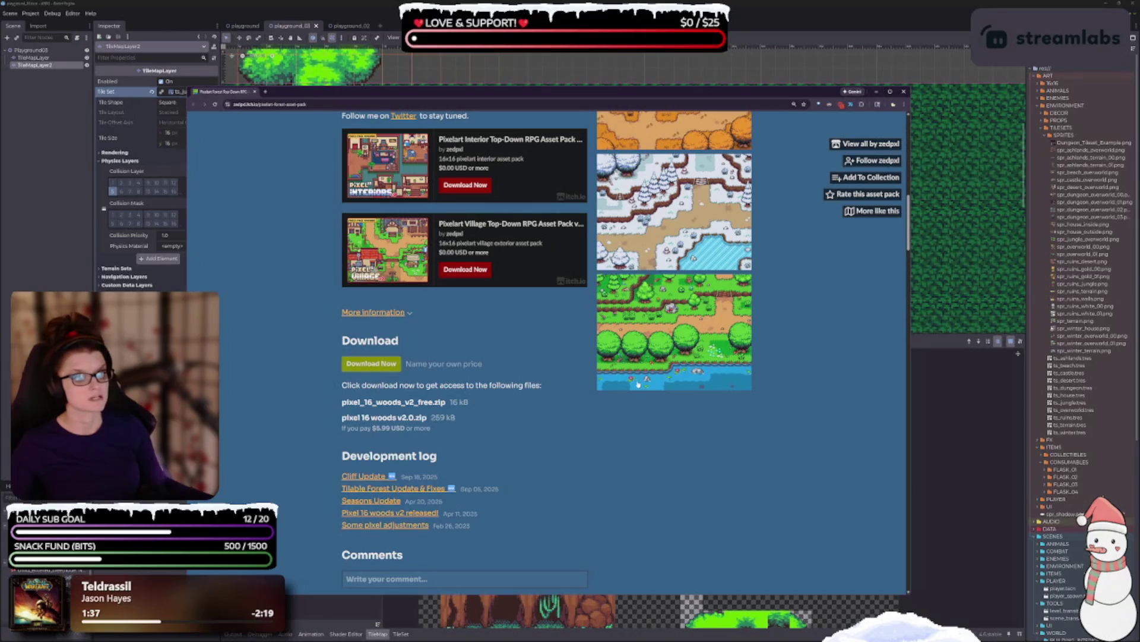
scroll(518, 445, "up", 1)
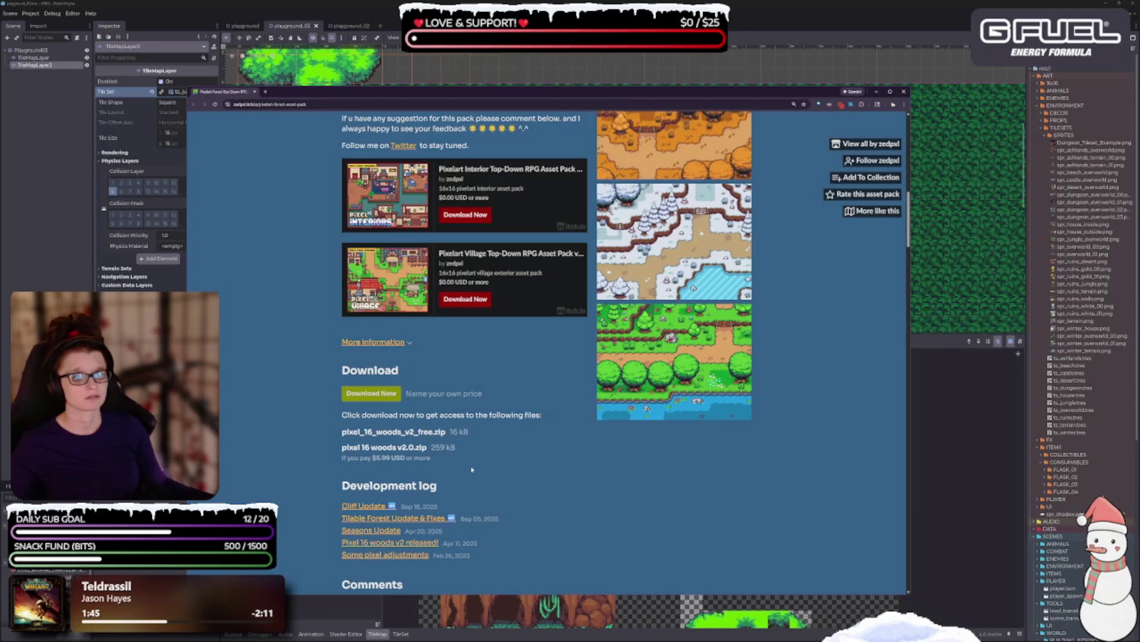
scroll(472, 458, "up", 1)
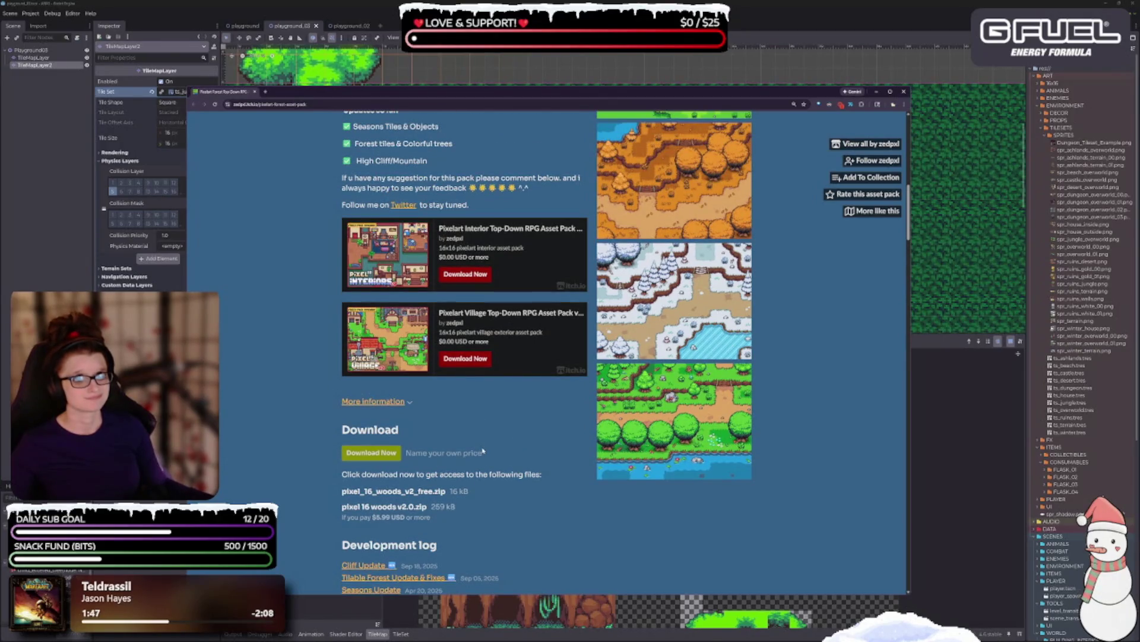
Step: Open the village pack in a background tab and browse the Pixelart Interior pack's page
middle_click(461, 315)
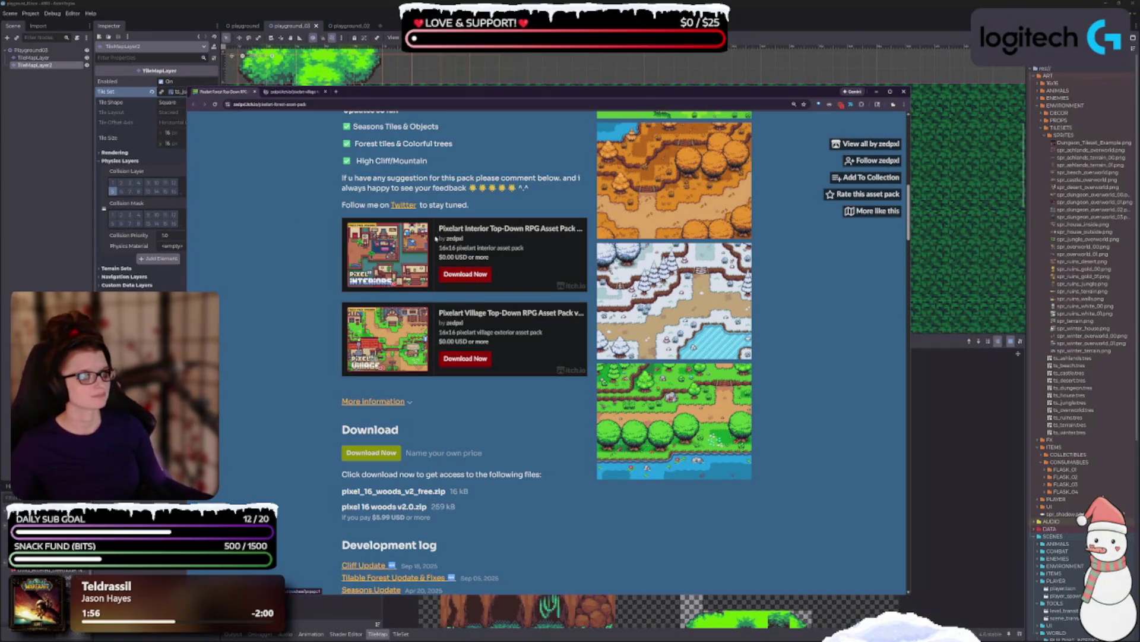
left_click(490, 237)
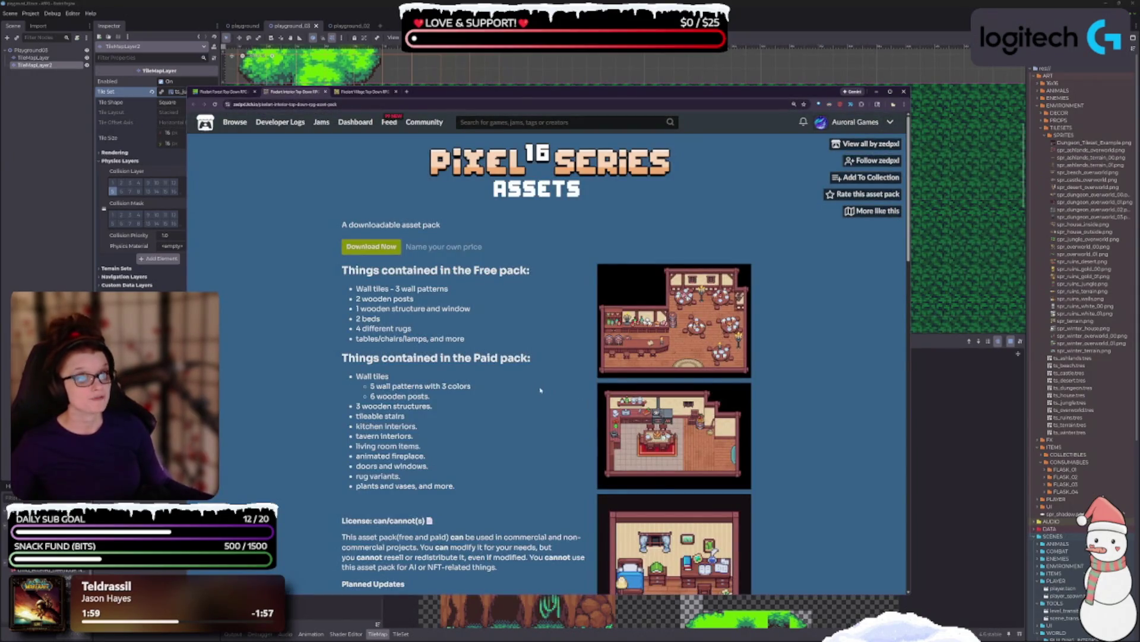
scroll(541, 390, "down", 2)
scroll(530, 383, "down", 3)
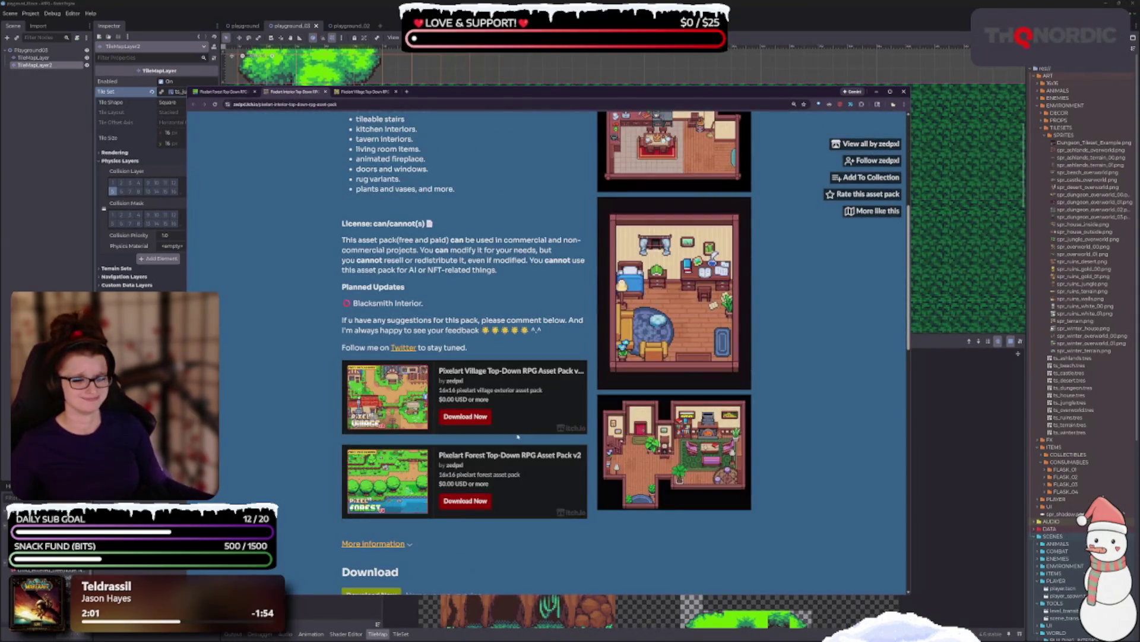
scroll(574, 383, "down", 2)
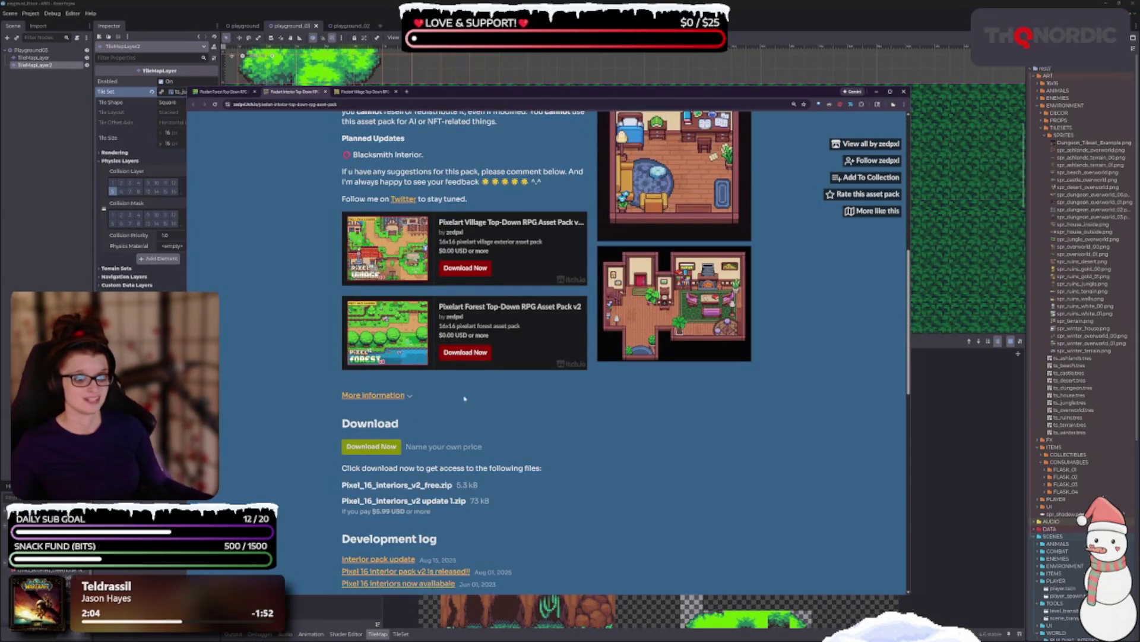
scroll(465, 398, "up", 2)
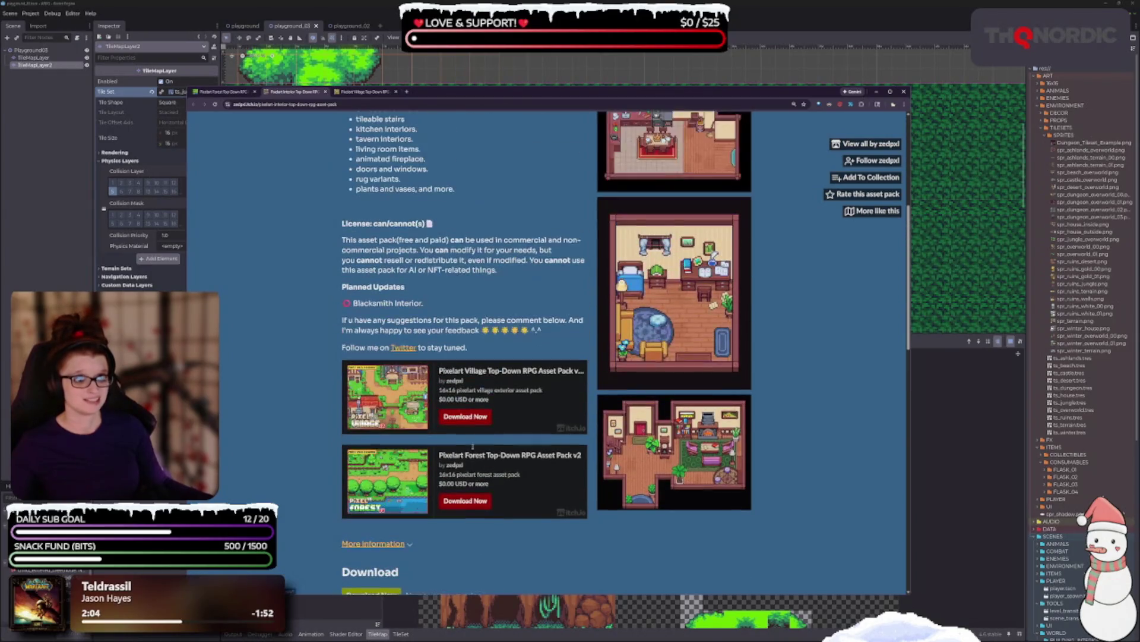
Step: Save the Pixelart Interior pack to the Pixels collection
left_click(871, 177)
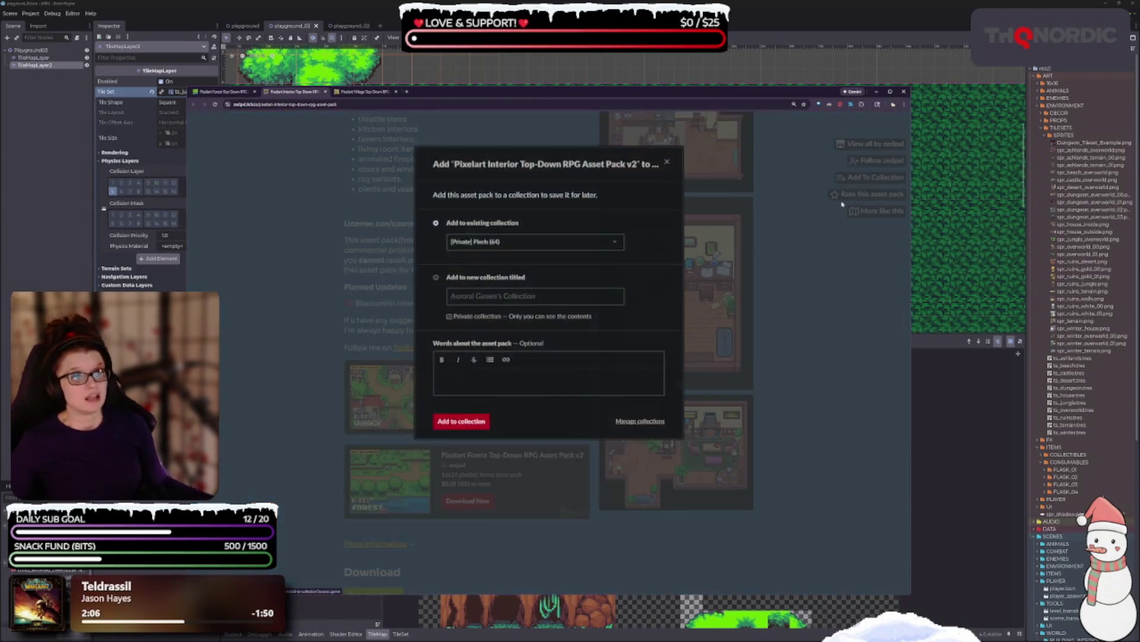
left_click(457, 421)
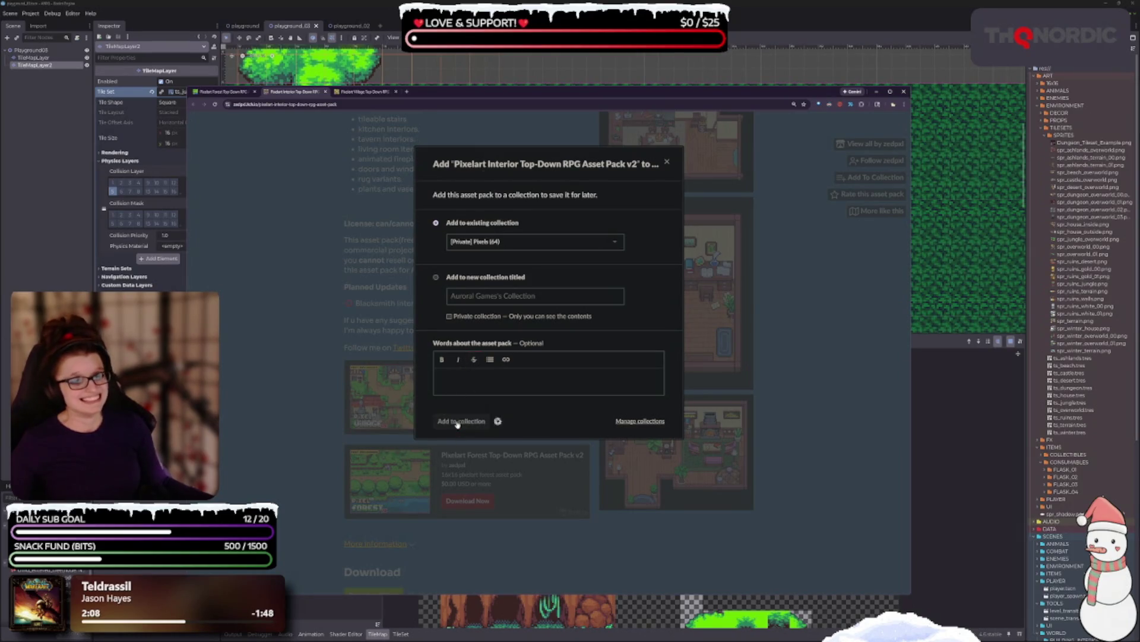
left_click(278, 403)
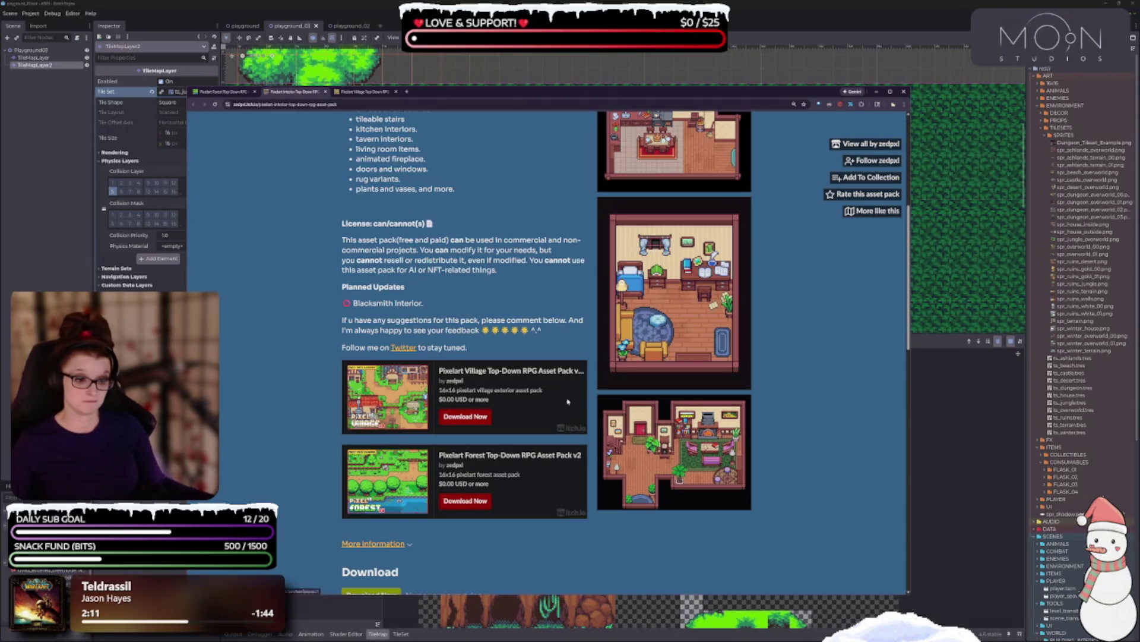
Step: Switch to the village pack tab and add it to the Pixels collection
left_click(362, 91)
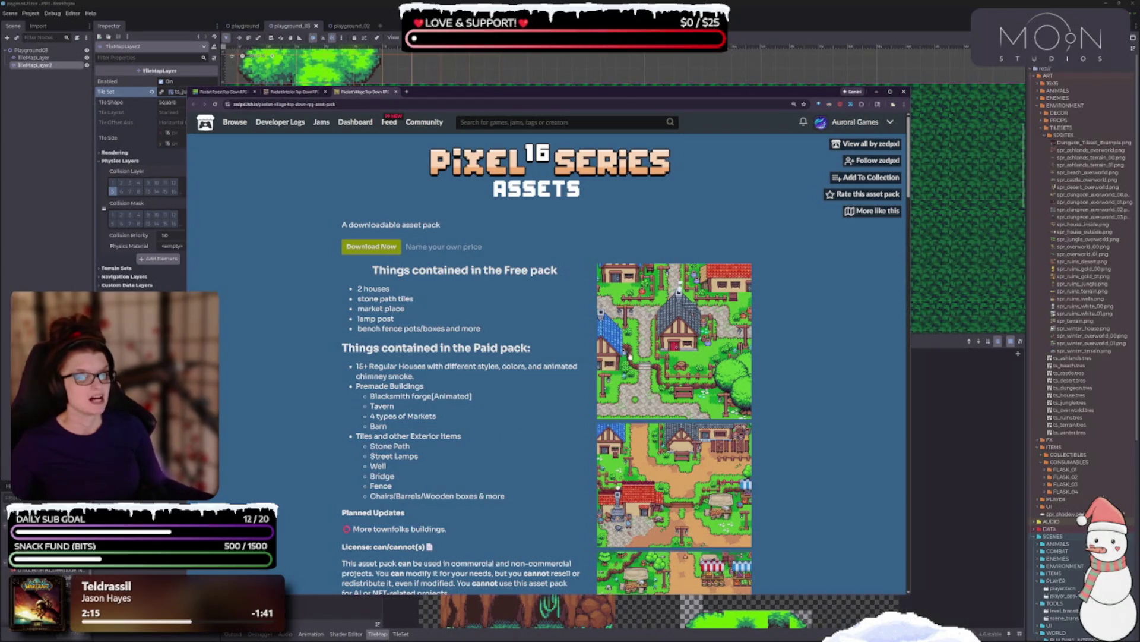
left_click(871, 177)
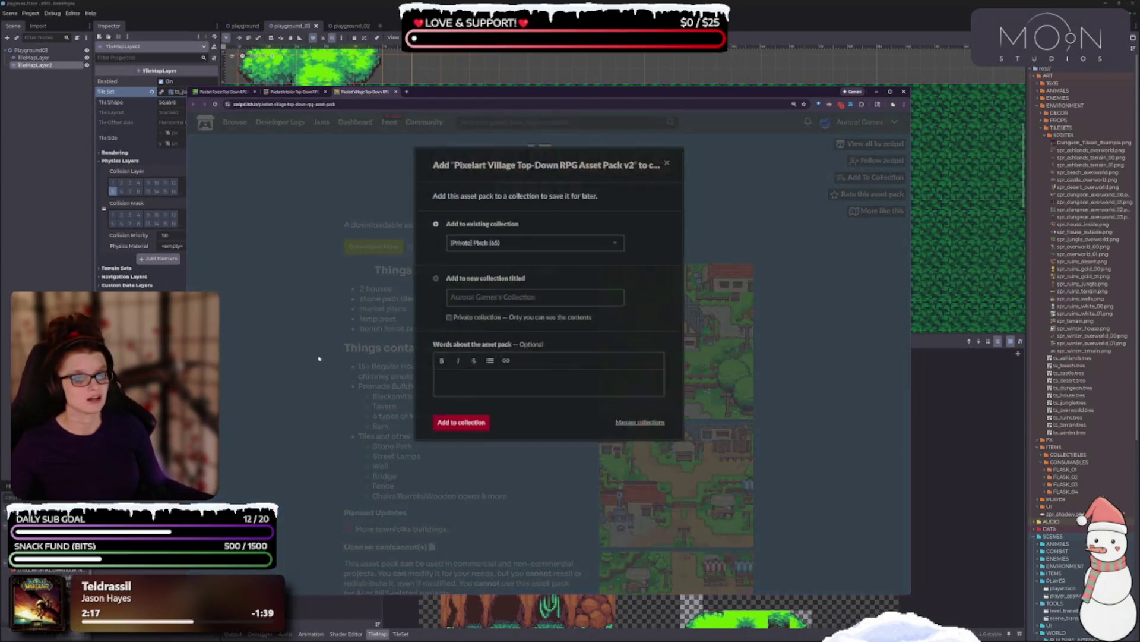
left_click(465, 421)
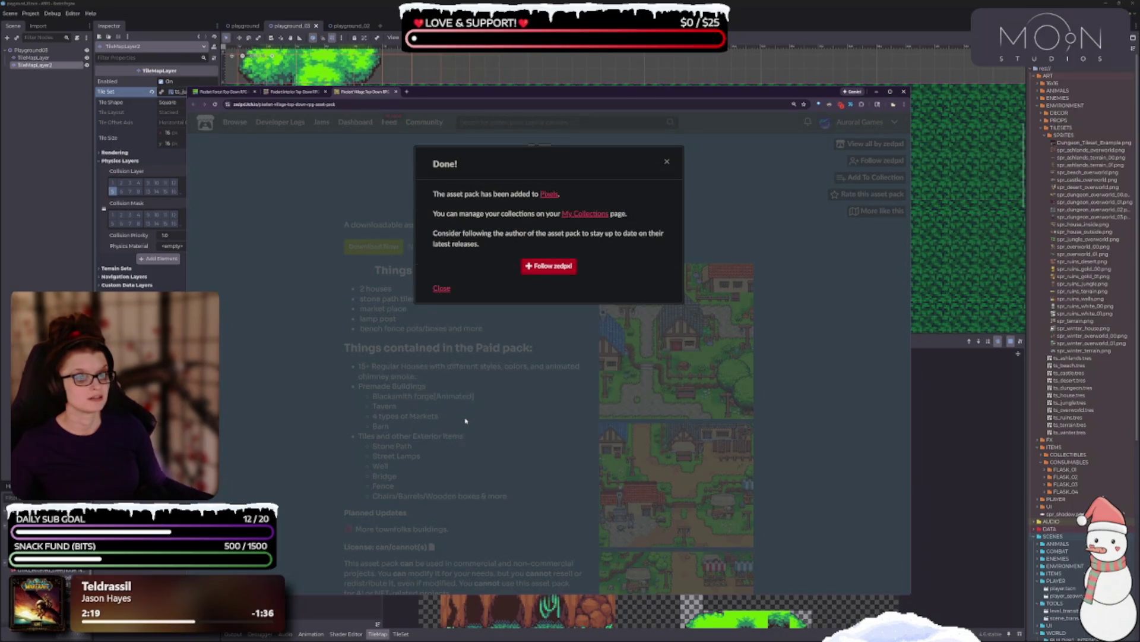
key("Escape")
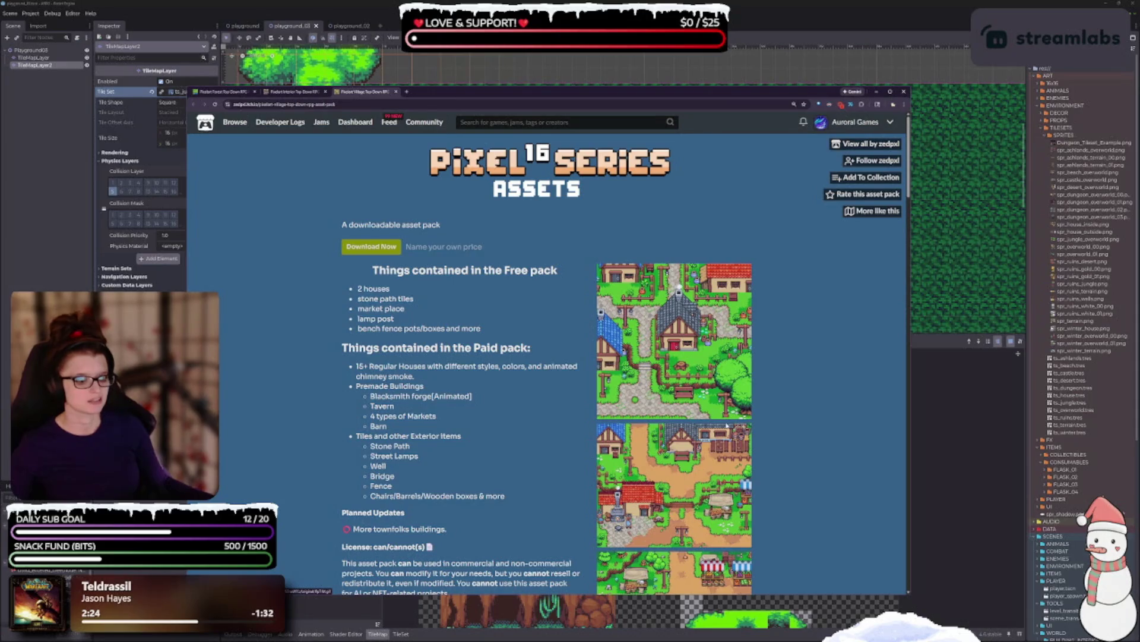
Step: Zoom the page in and out while reading the village pack's contents, licence and comments
key("ctrl+plus")
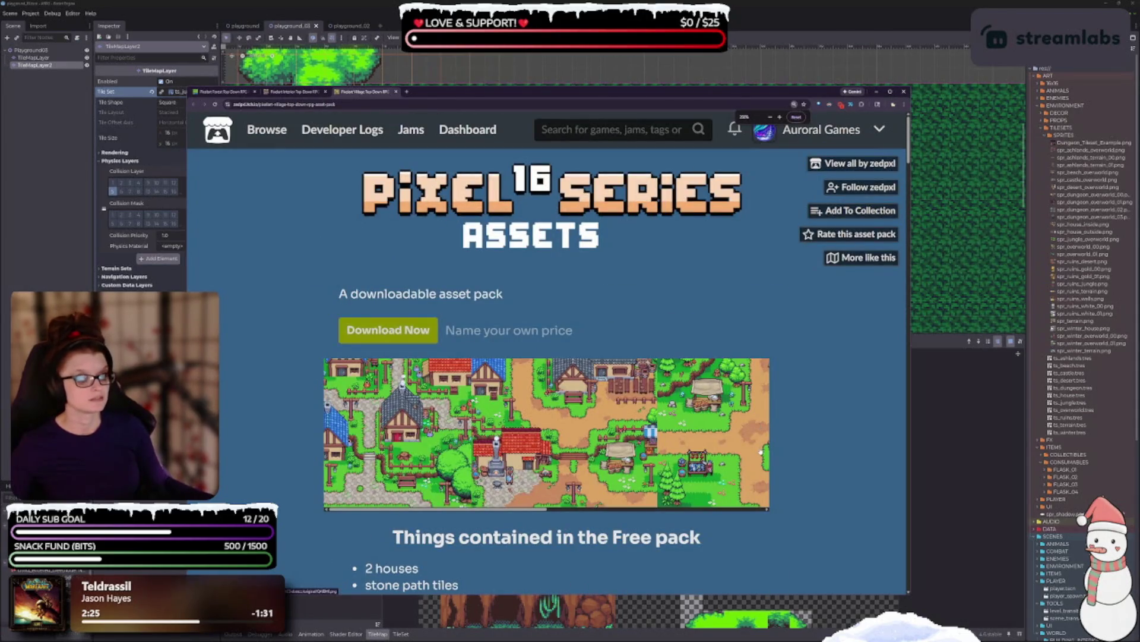
key("ctrl+plus")
scroll(737, 386, "down", 10)
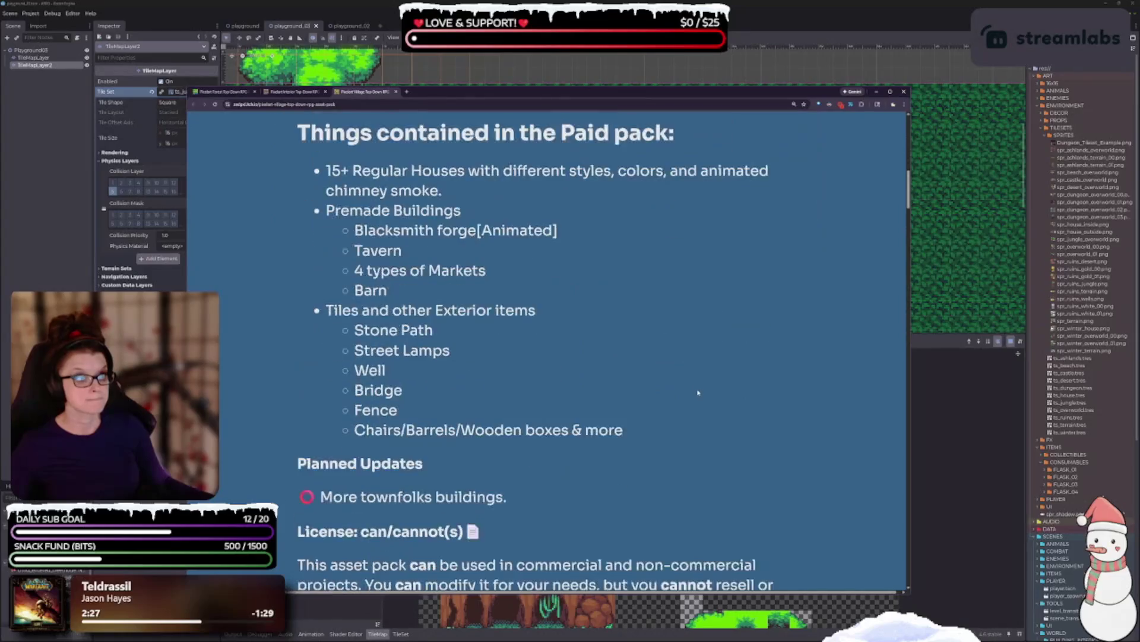
key("ctrl+minus")
scroll(683, 392, "down", 12)
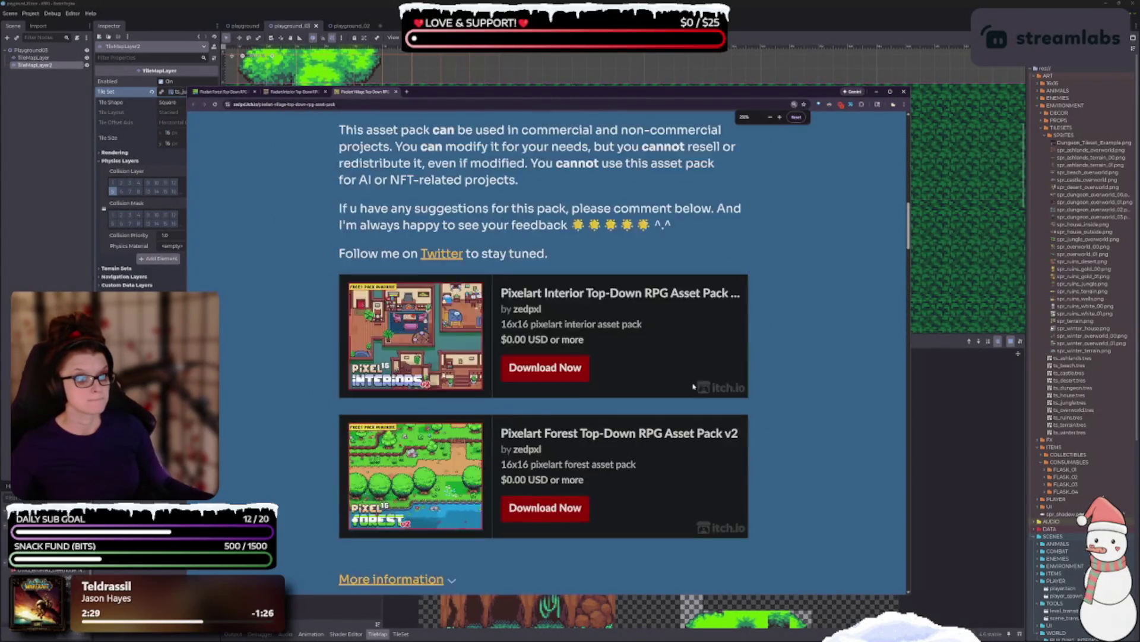
key("ctrl+minus")
key("ctrl+minus")
key("ctrl+minus")
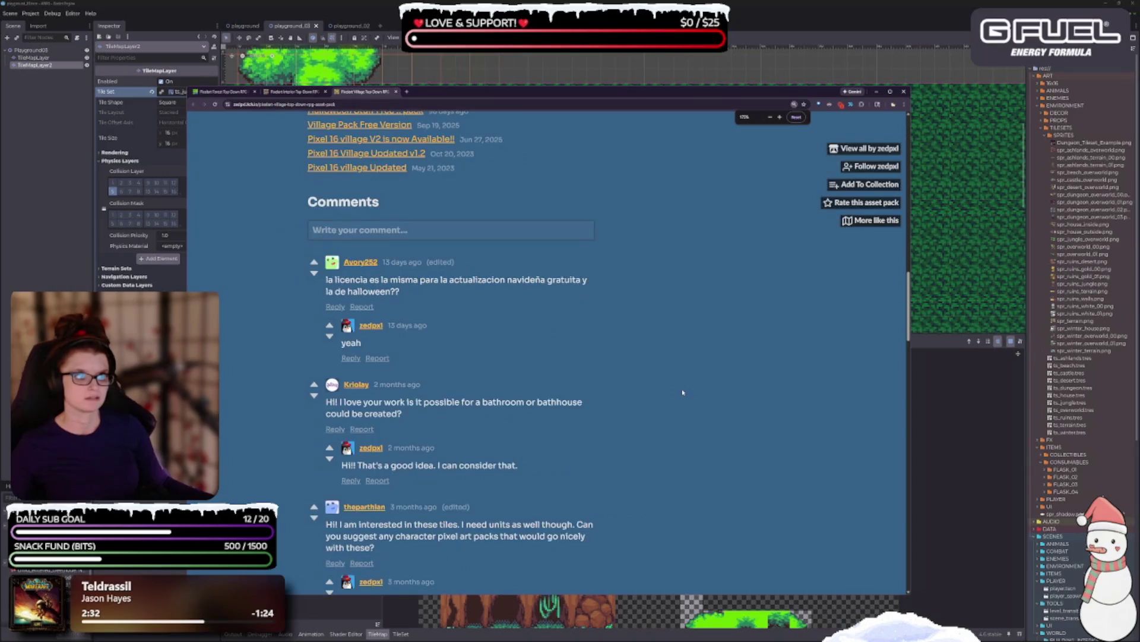
scroll(657, 373, "up", 10)
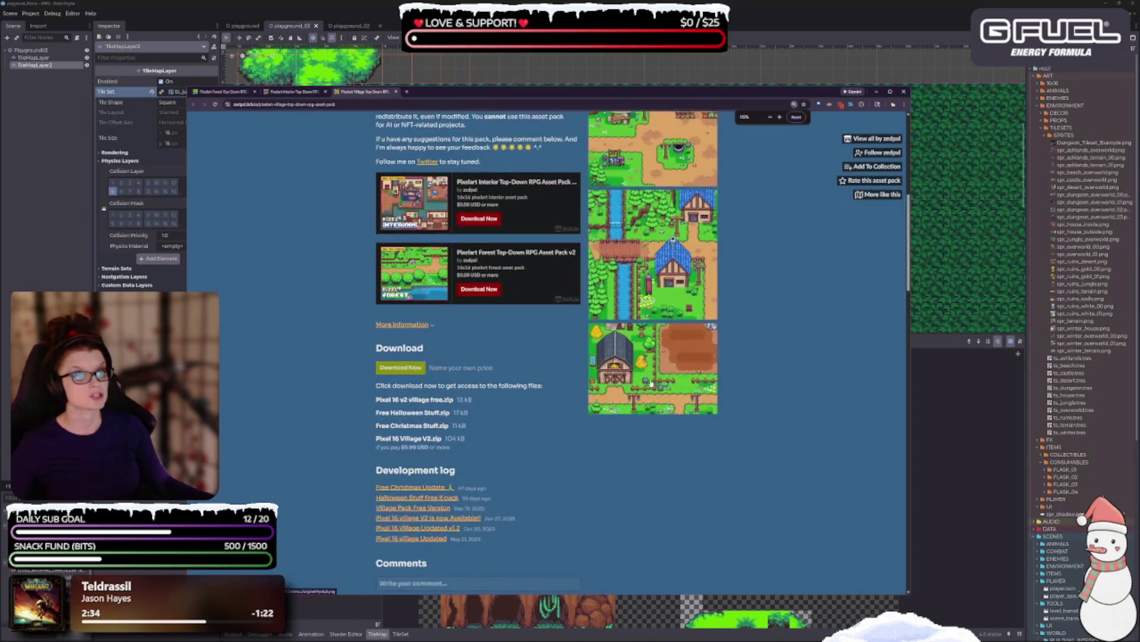
key("ctrl+plus")
key("ctrl+plus")
key("ctrl+plus")
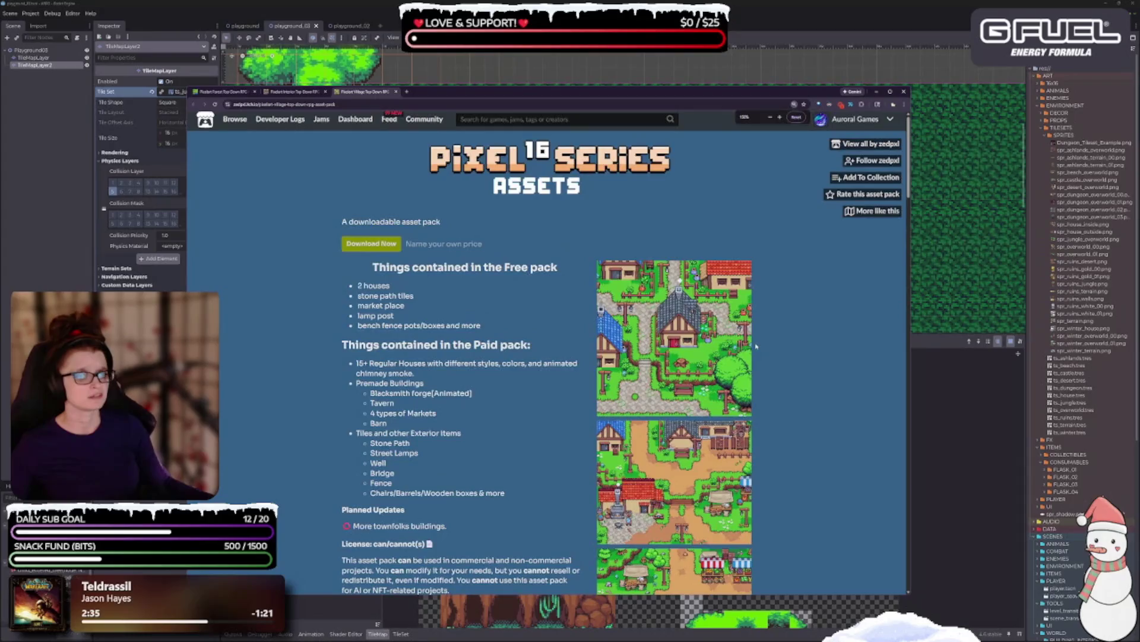
scroll(546, 350, "down", 2)
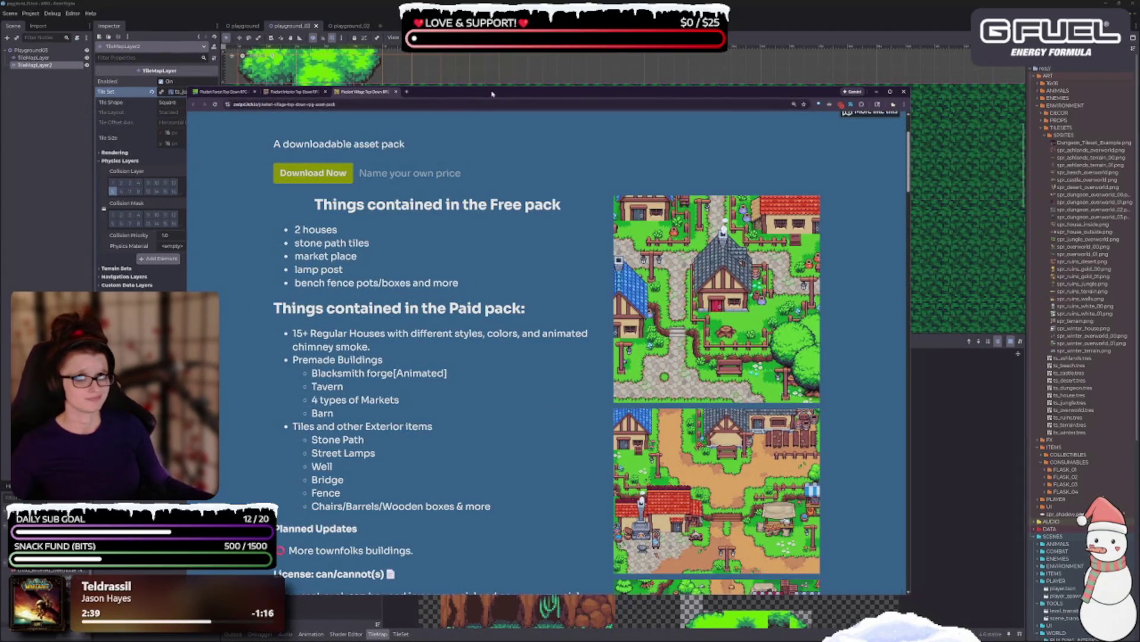
Step: Scroll through the village pack page and open the creator's profile in a background tab
left_click_drag(500, 92, 360, 81)
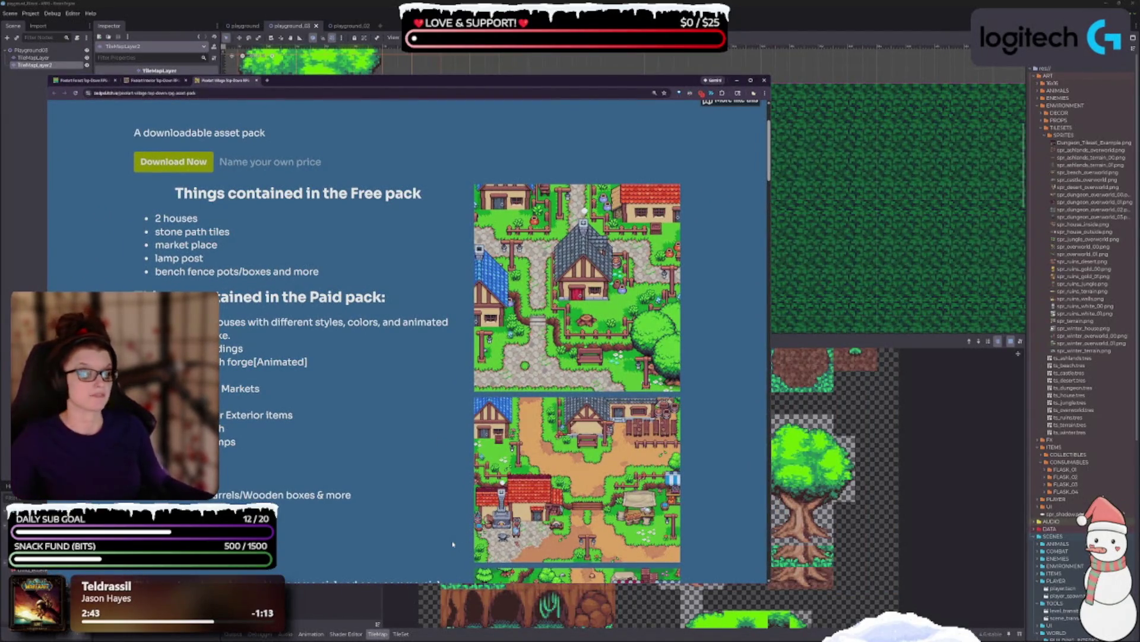
scroll(545, 416, "down", 2)
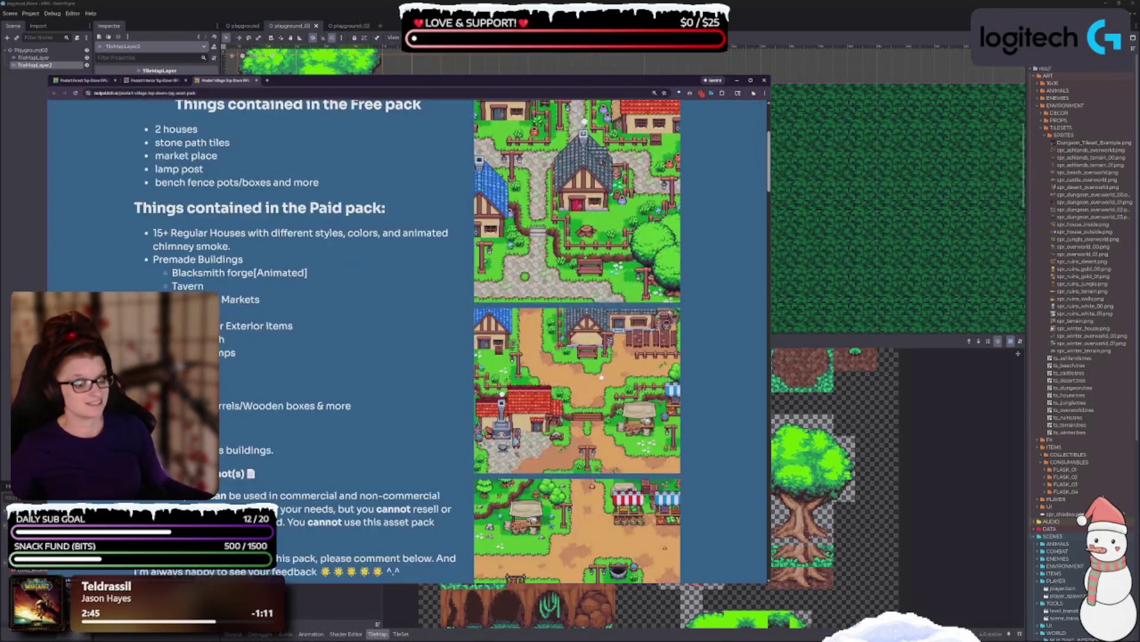
scroll(575, 391, "down", 2)
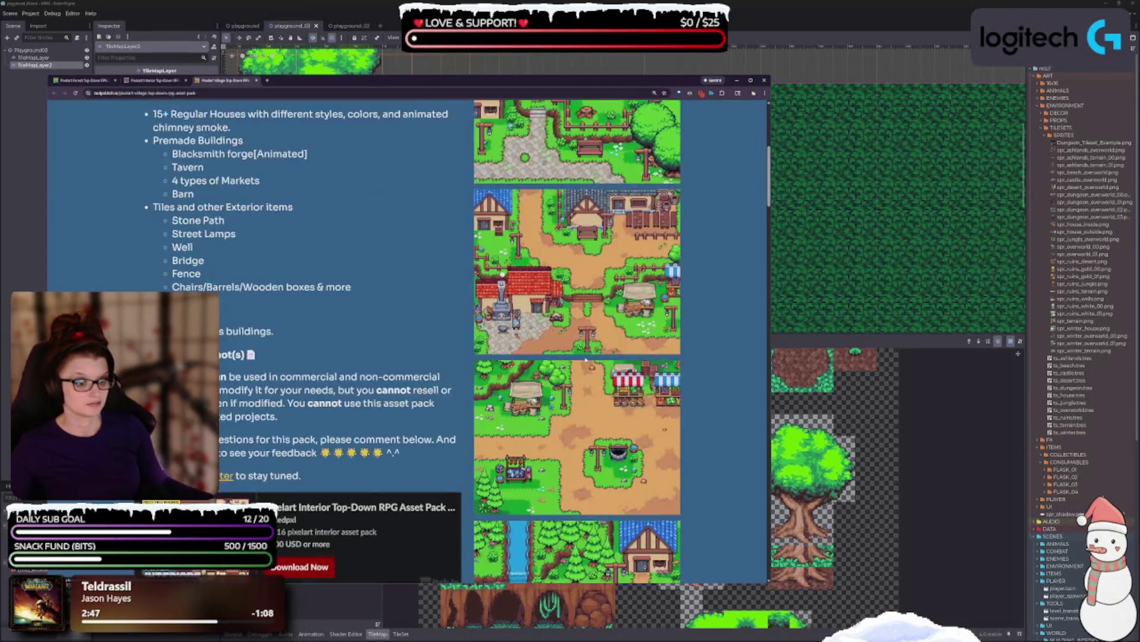
scroll(576, 383, "down", 2)
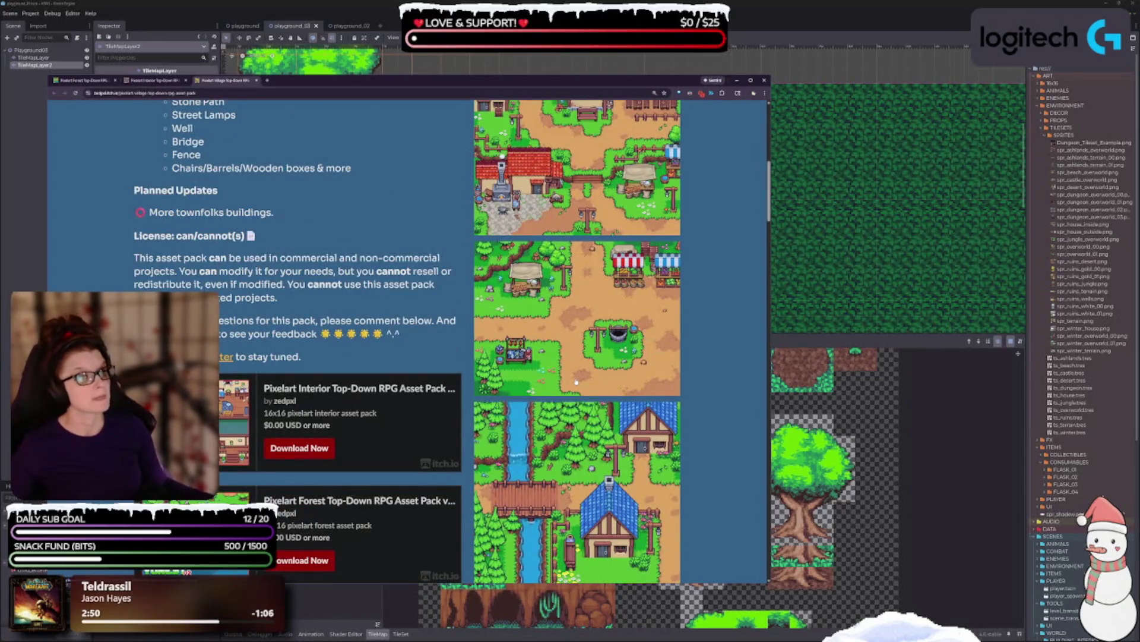
scroll(576, 382, "down", 4)
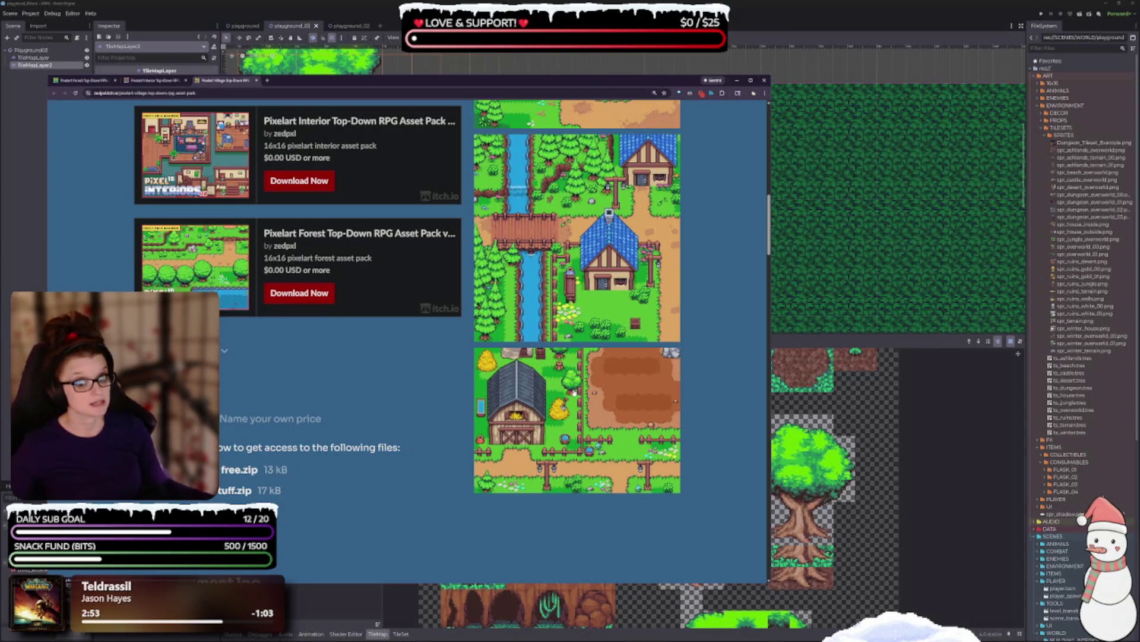
scroll(625, 375, "down", 3)
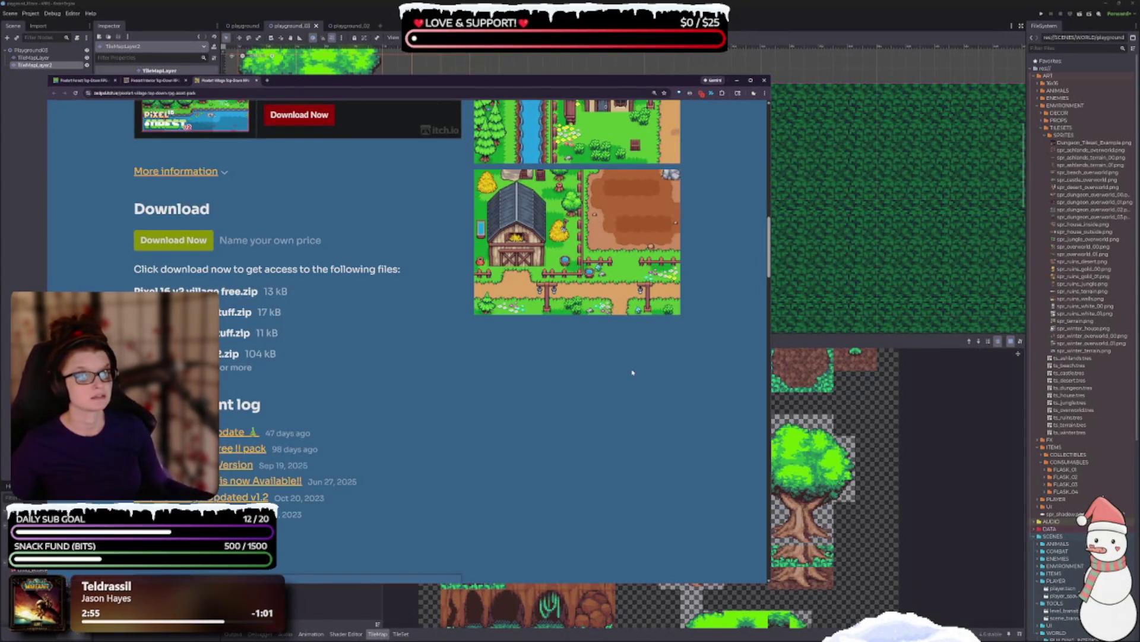
scroll(640, 369, "up", 3)
scroll(628, 372, "down", 1)
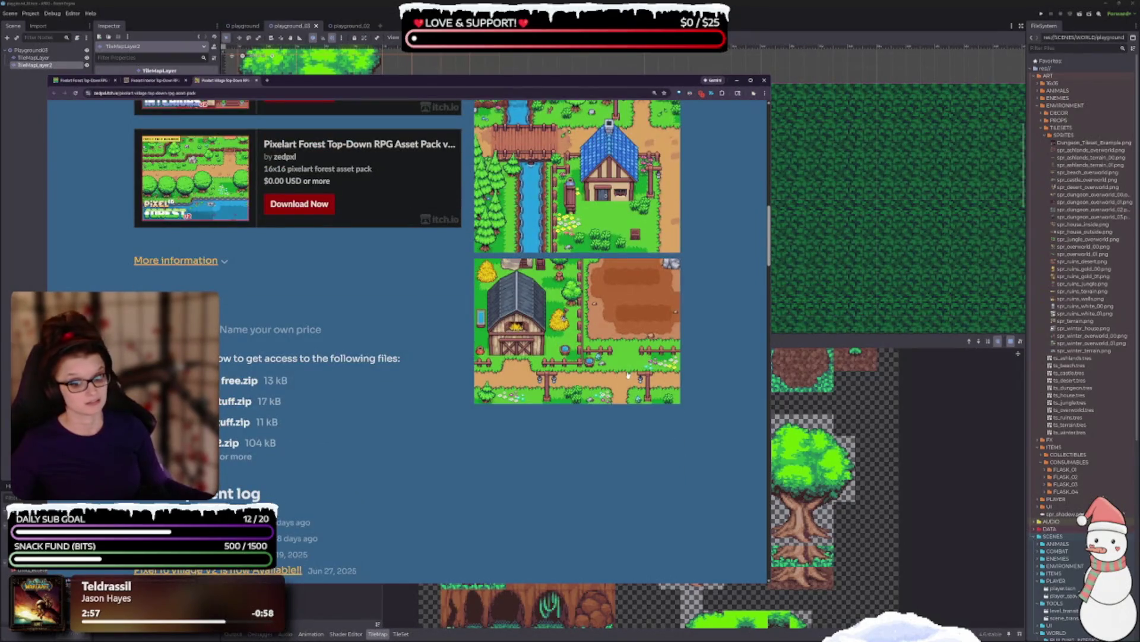
scroll(629, 374, "down", 2)
scroll(618, 386, "up", 4)
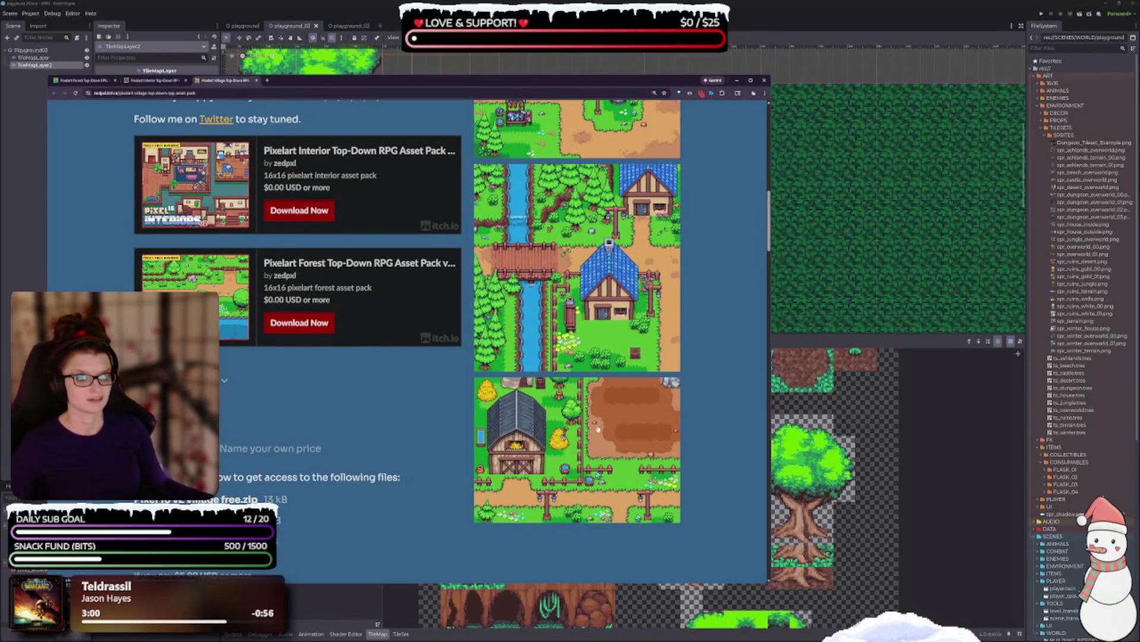
scroll(598, 428, "up", 2)
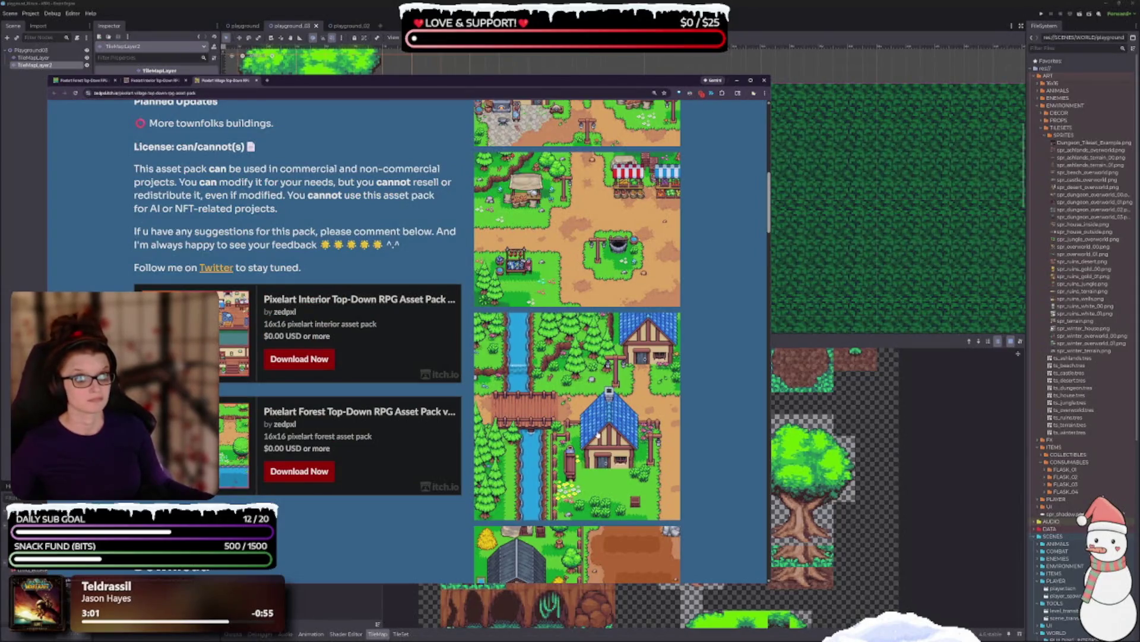
scroll(598, 434, "up", 6)
scroll(594, 436, "down", 1, "ctrl")
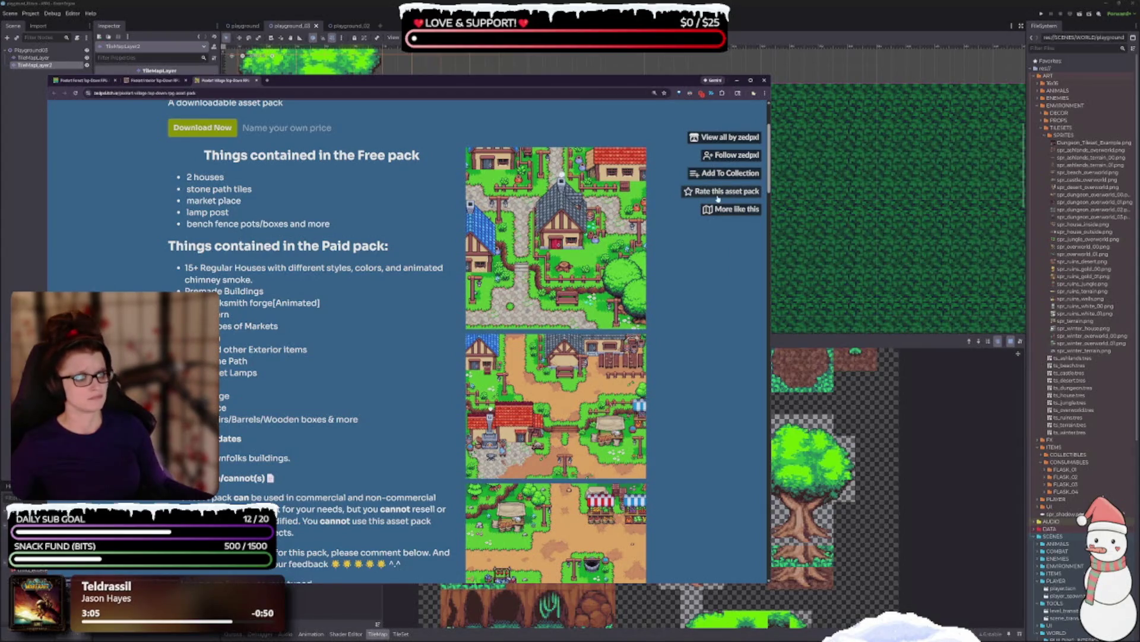
middle_click(723, 137)
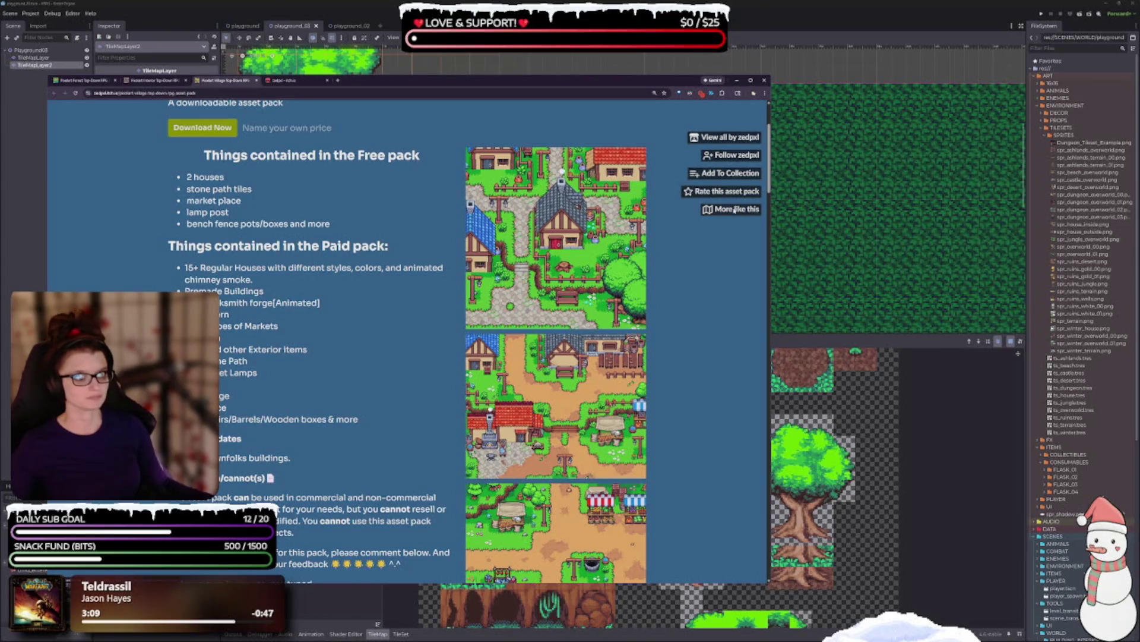
Step: Close the Pixelart Interior and Pixelart Forest pack pages, leaving the creator's profile showing
left_click(147, 81)
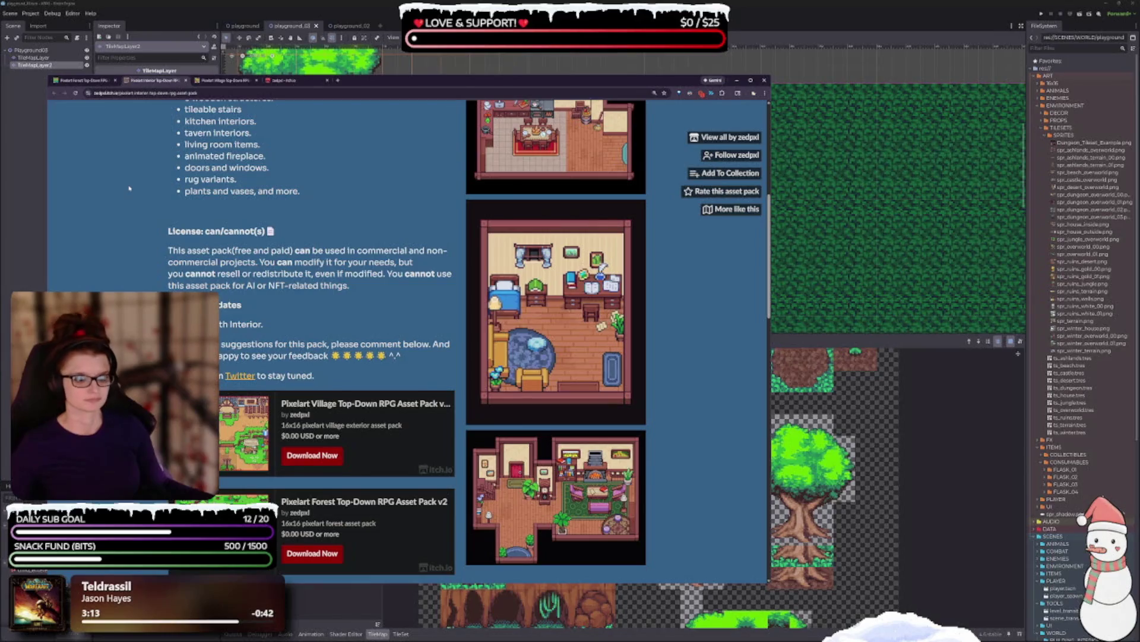
left_click(186, 80)
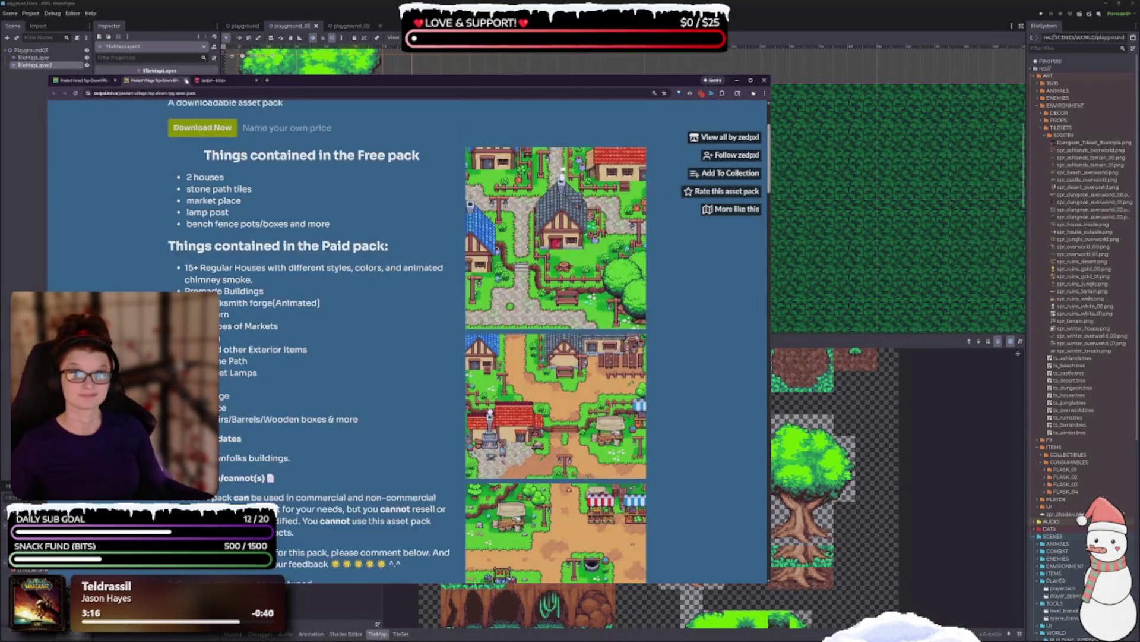
left_click(63, 83)
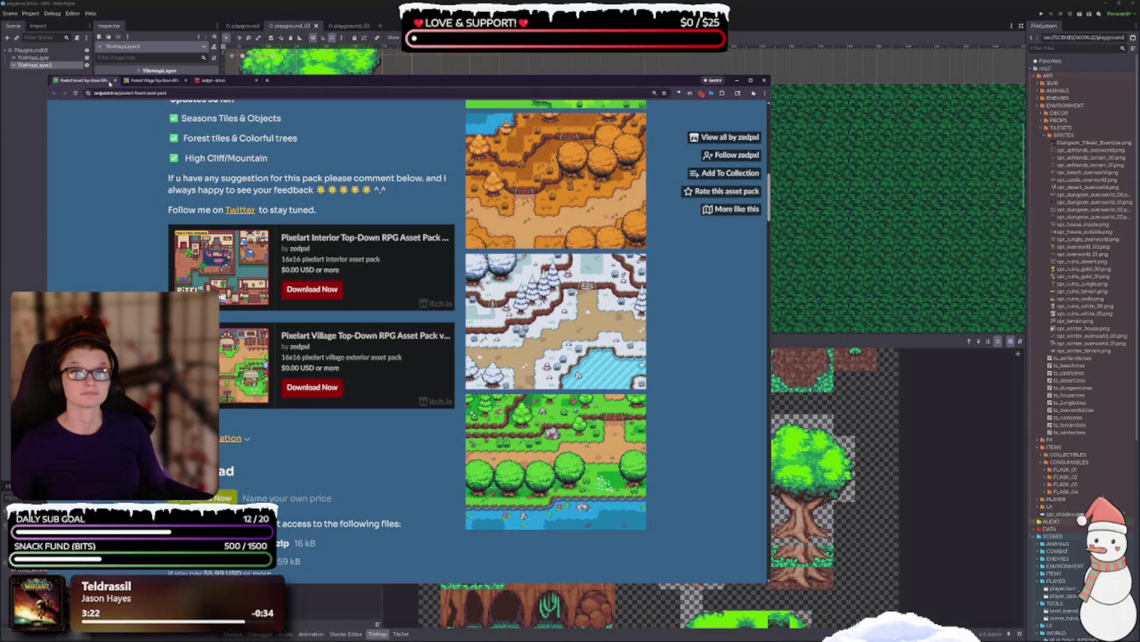
left_click(115, 81)
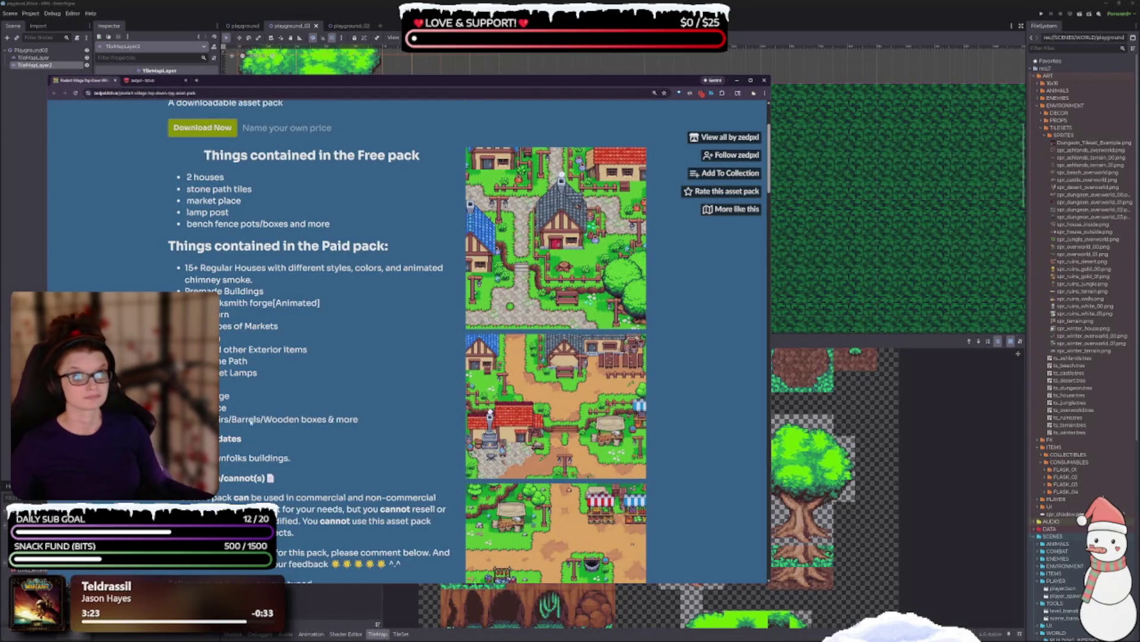
key("alt+Left")
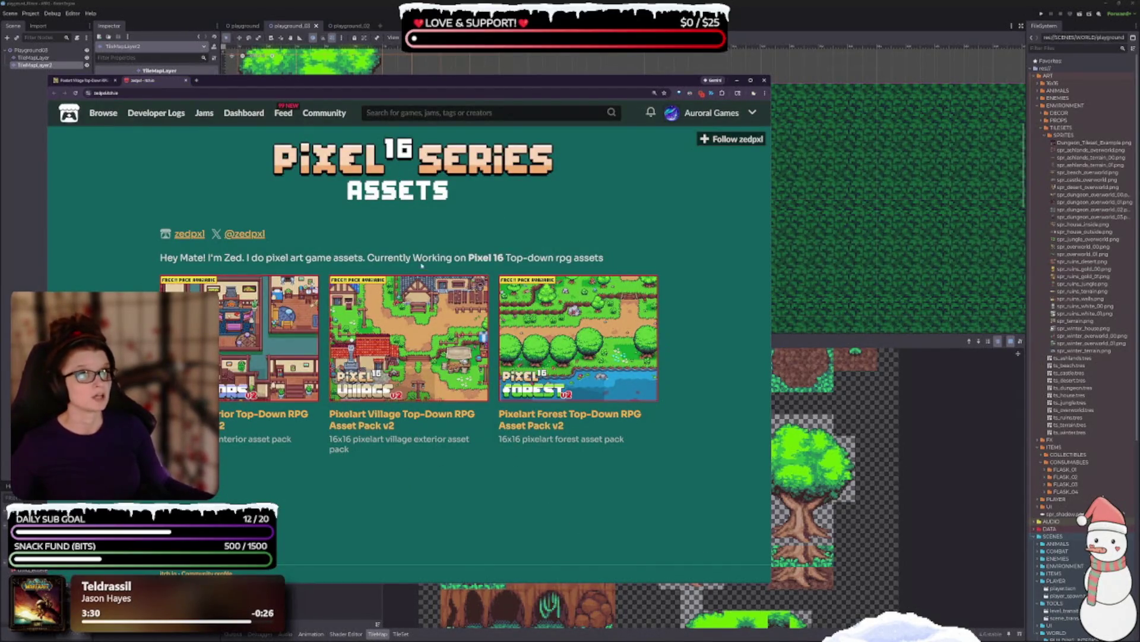
Step: Close the creator's profile and open 'More like this' for the Pixelart Village v2 pack
left_click(186, 80)
left_click(728, 209)
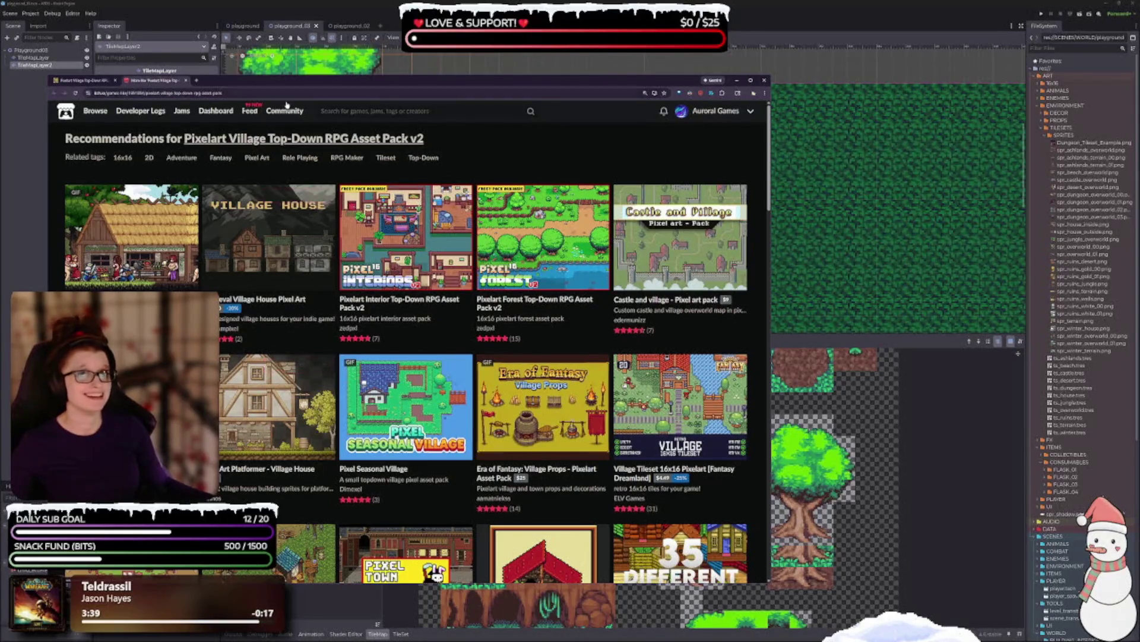
Step: Open the free Village Top Down Asset Pack from the recommendations in a background tab
left_click_drag(294, 84, 383, 95)
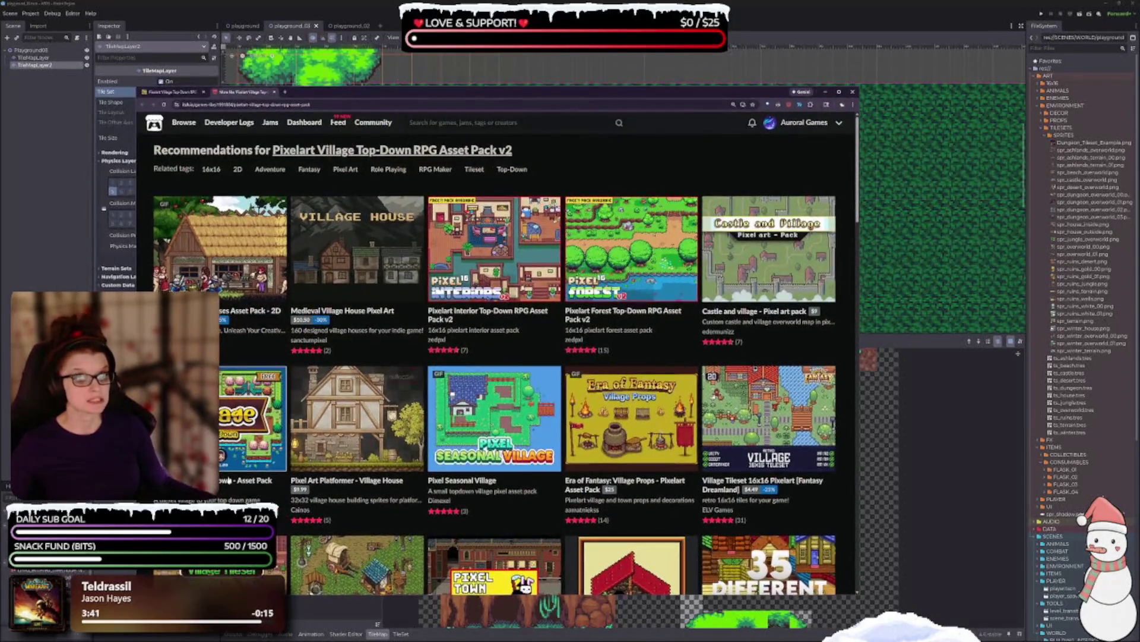
mouse_move(264, 274)
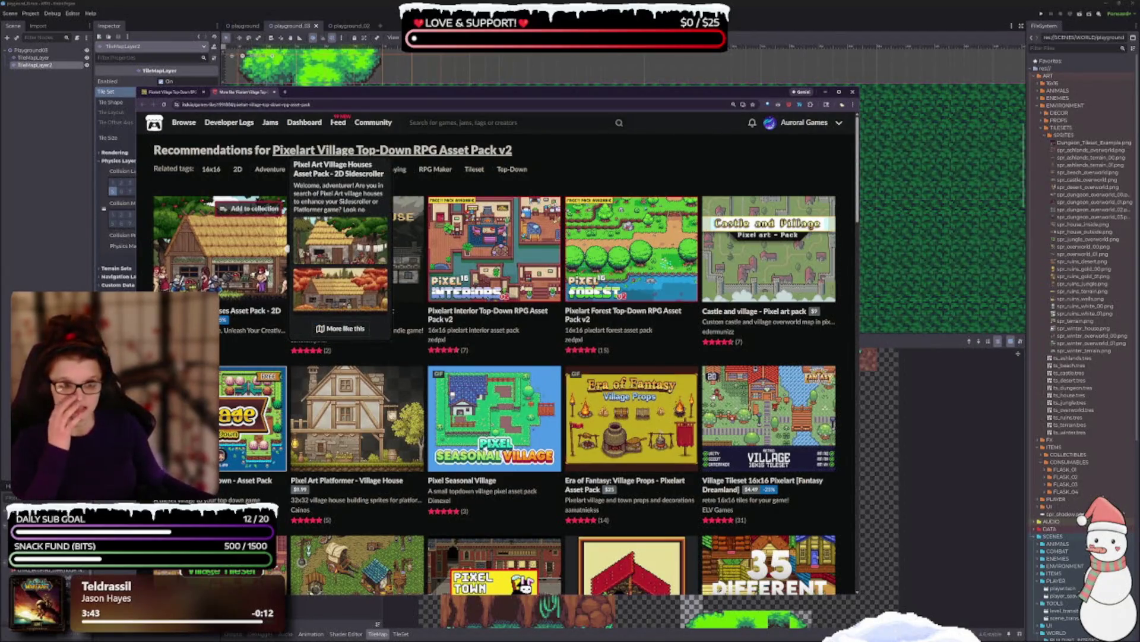
mouse_move(428, 418)
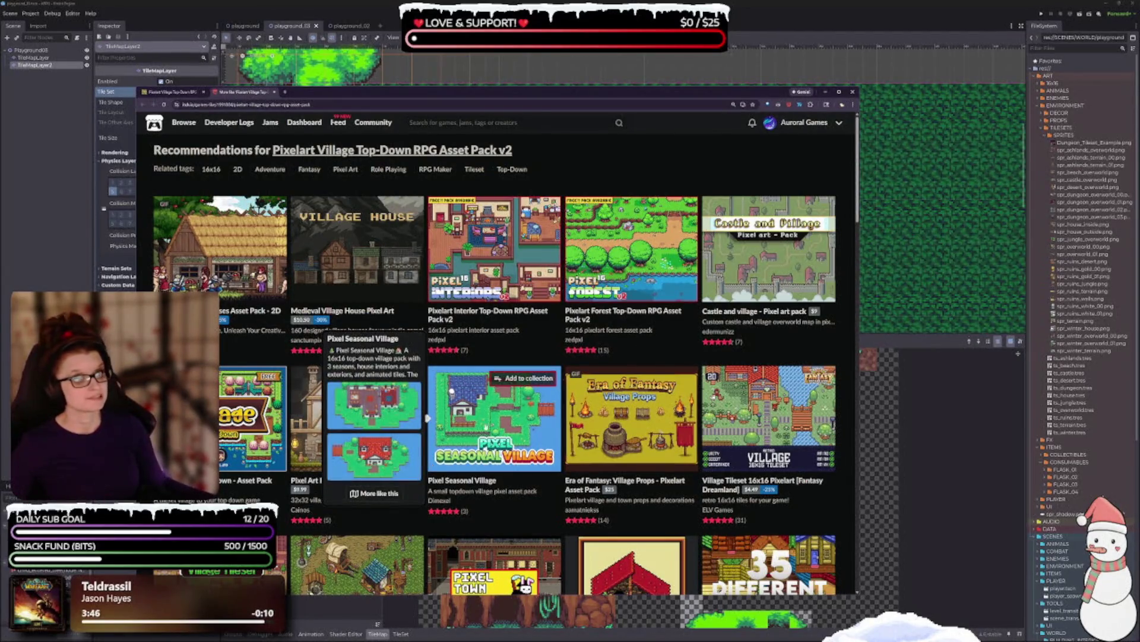
mouse_move(286, 418)
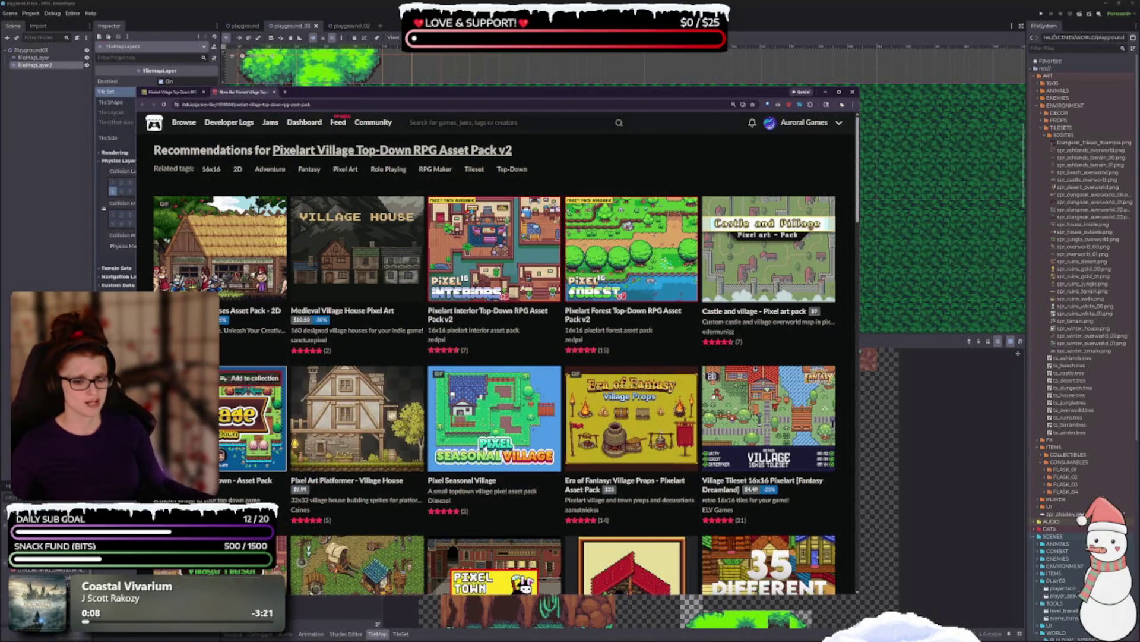
middle_click(222, 427)
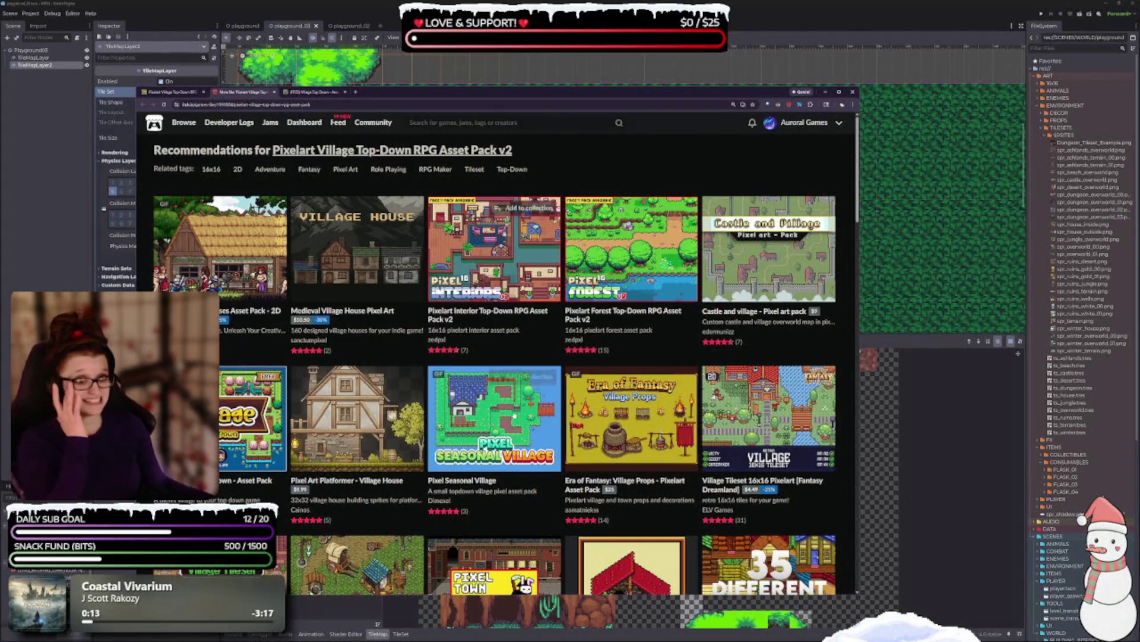
mouse_move(512, 425)
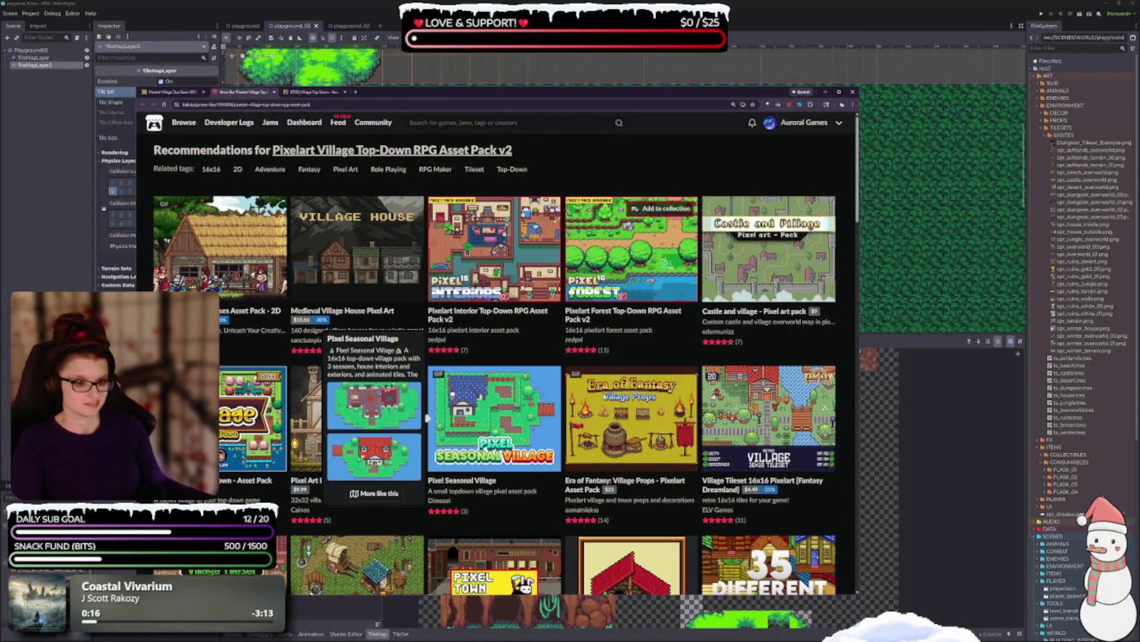
mouse_move(452, 391)
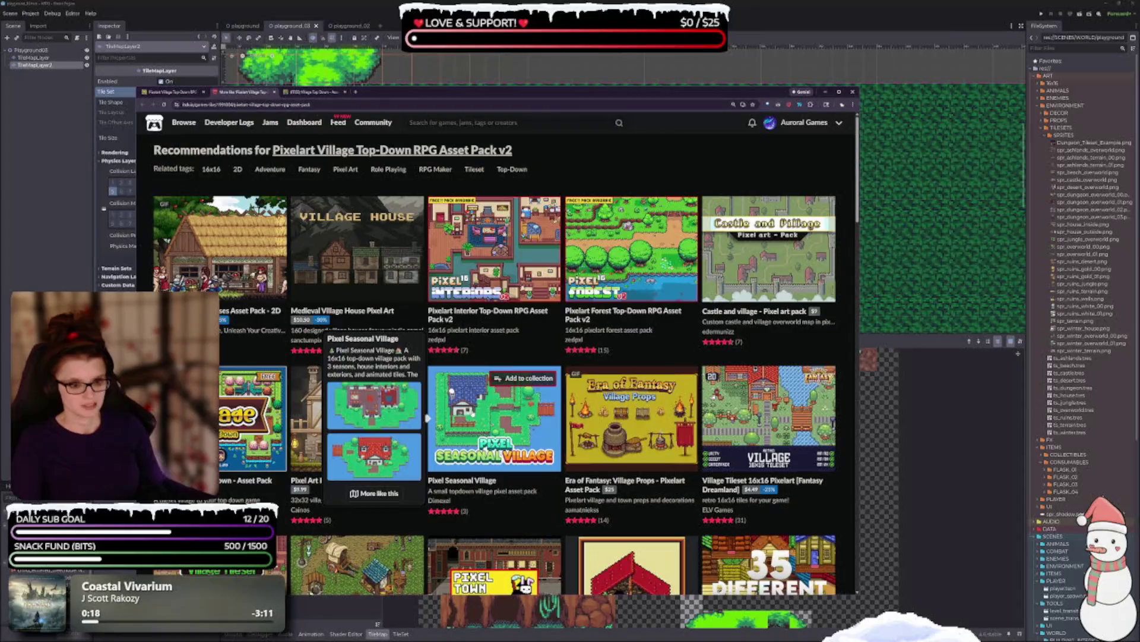
Step: Scroll the recommendations grid and open the Pixel Houses pack in a background tab
scroll(552, 445, "down", 3)
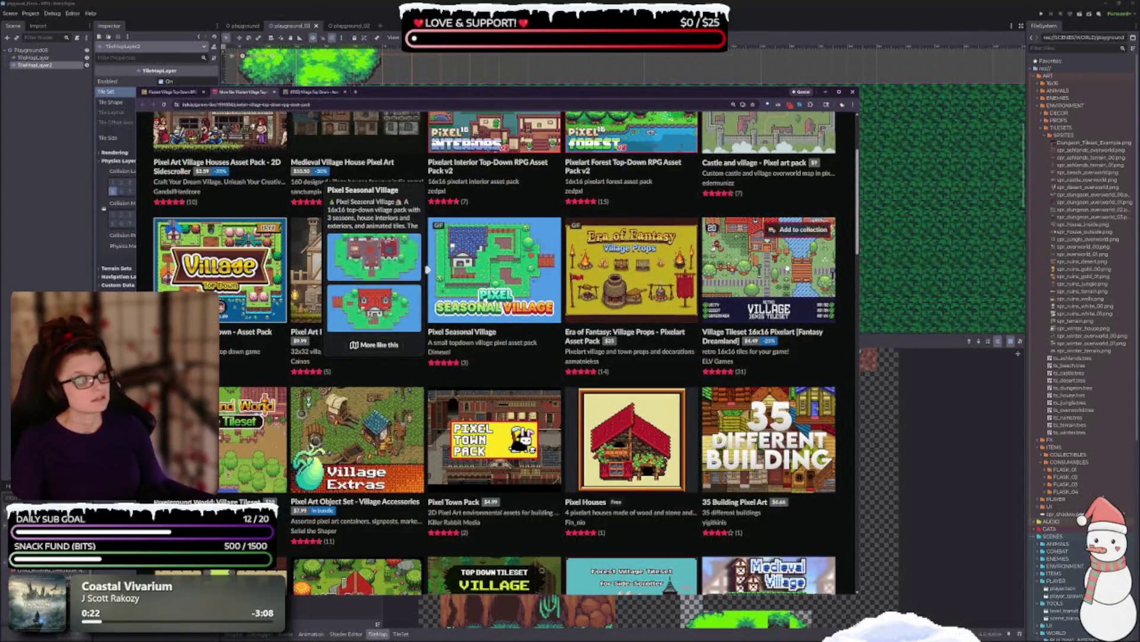
mouse_move(702, 269)
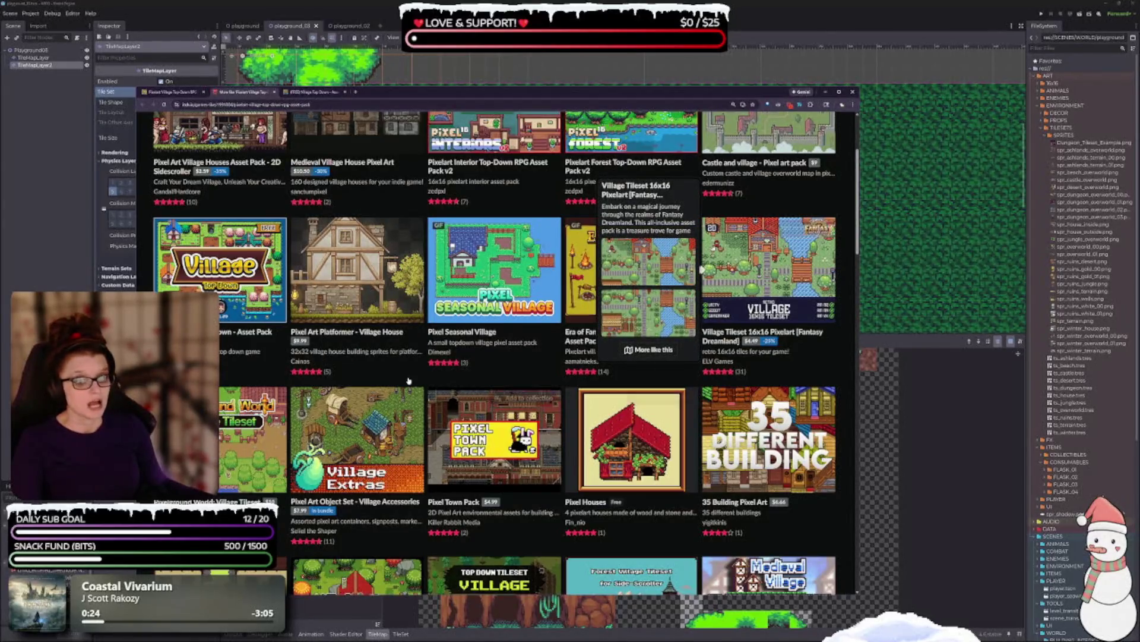
scroll(702, 269, "down", 1)
mouse_move(190, 381)
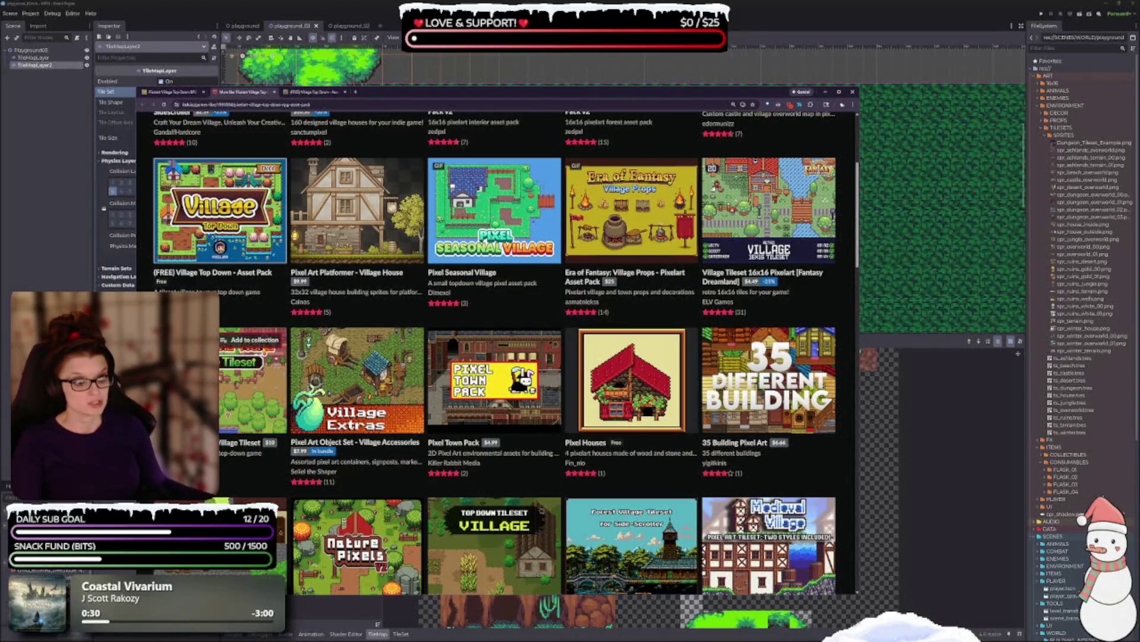
scroll(234, 385, "down", 2)
mouse_move(657, 321)
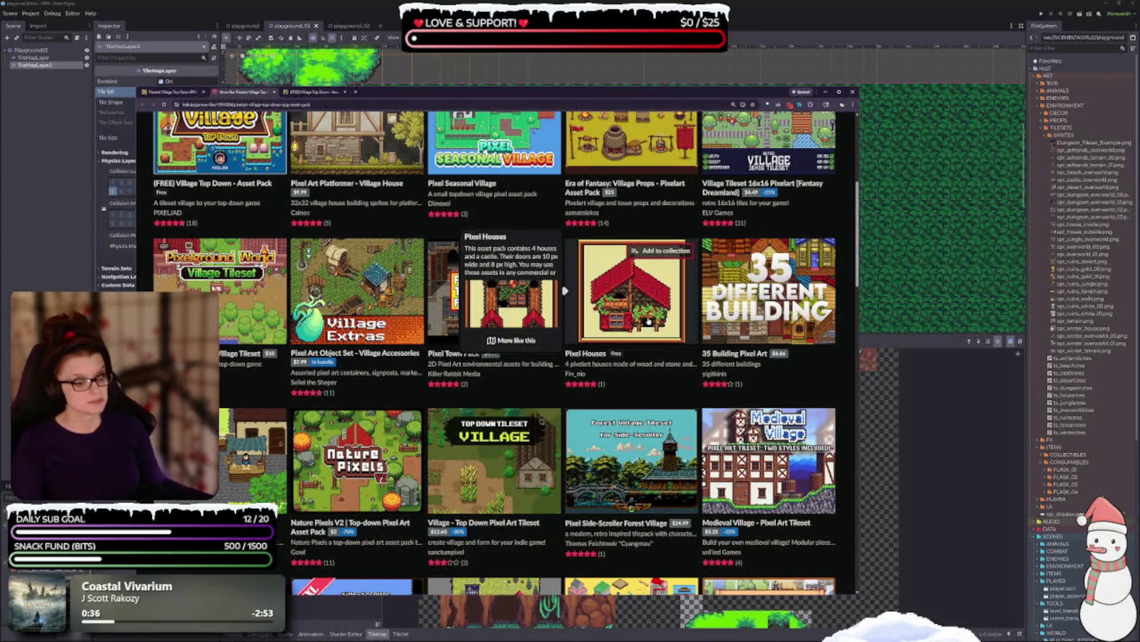
middle_click(641, 321)
Step: Scroll further down through the recommended village asset packs
scroll(416, 428, "down", 2)
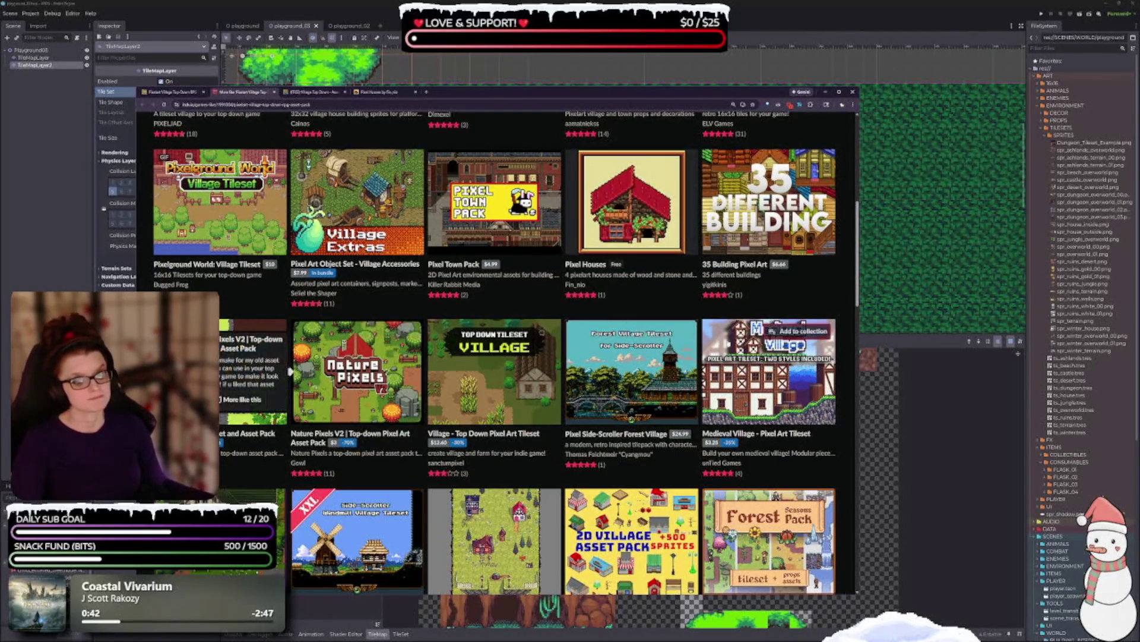
scroll(482, 417, "down", 2)
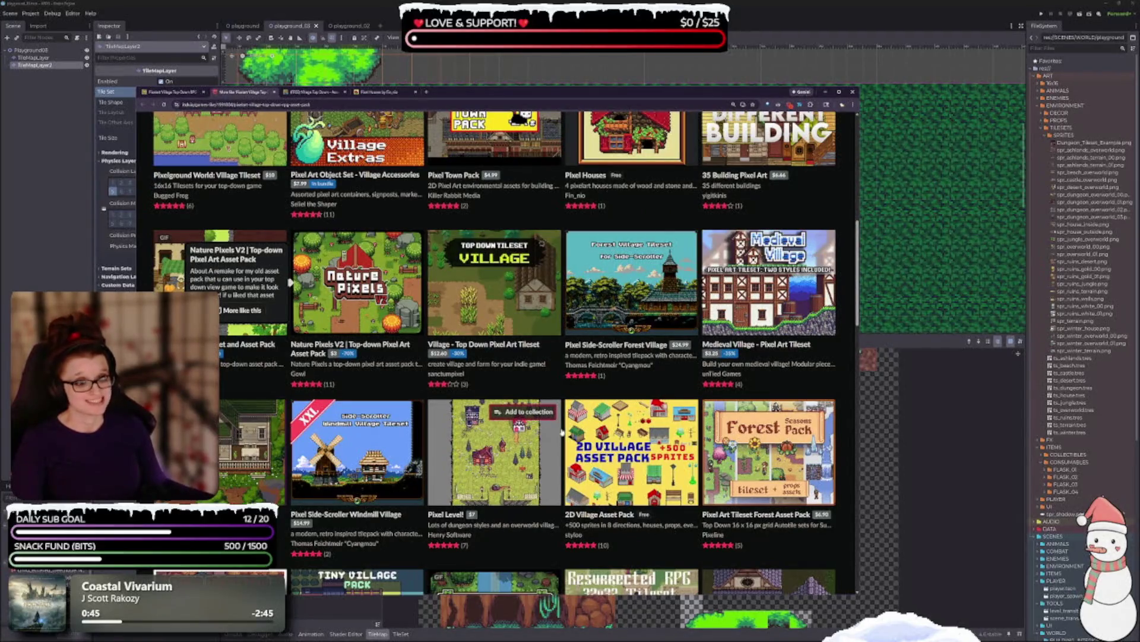
scroll(493, 428, "down", 2)
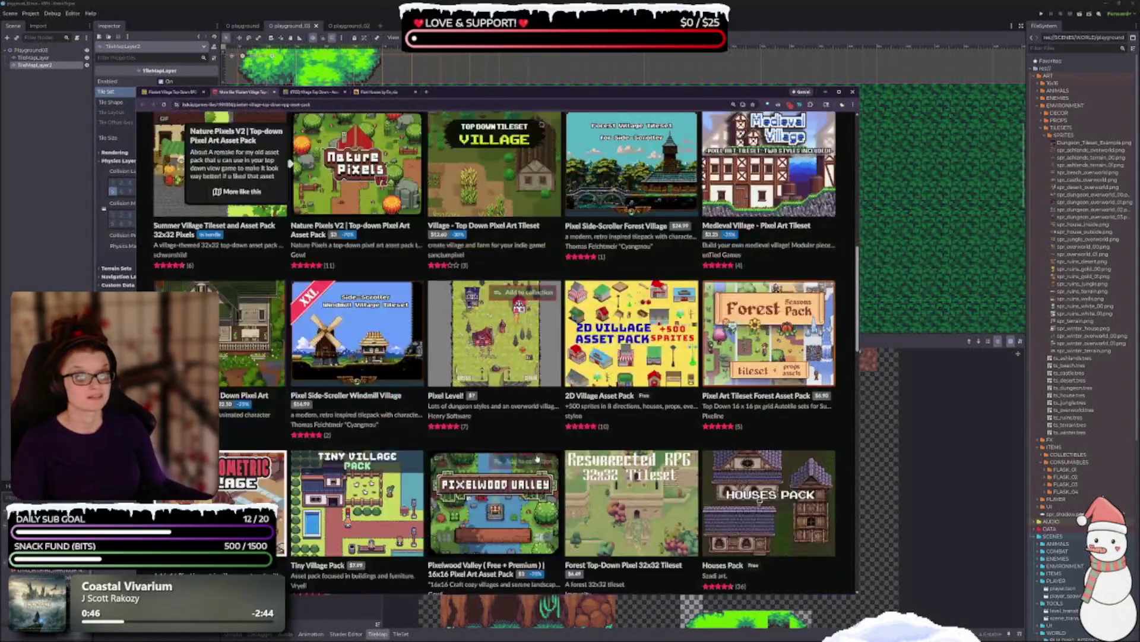
scroll(343, 428, "down", 2)
scroll(342, 428, "down", 1)
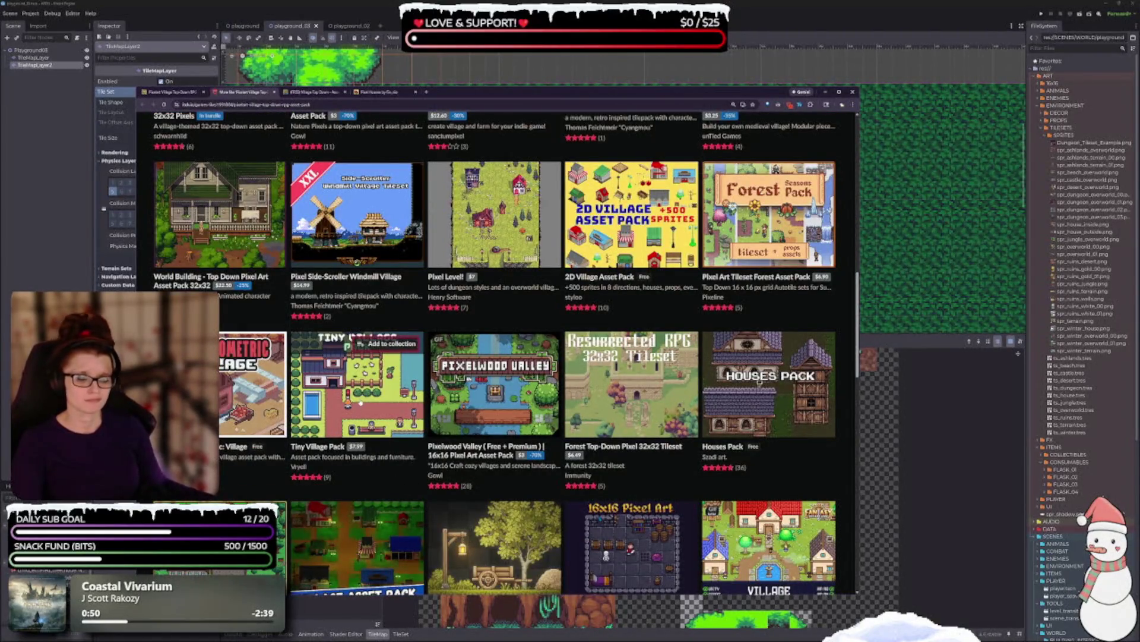
mouse_move(361, 402)
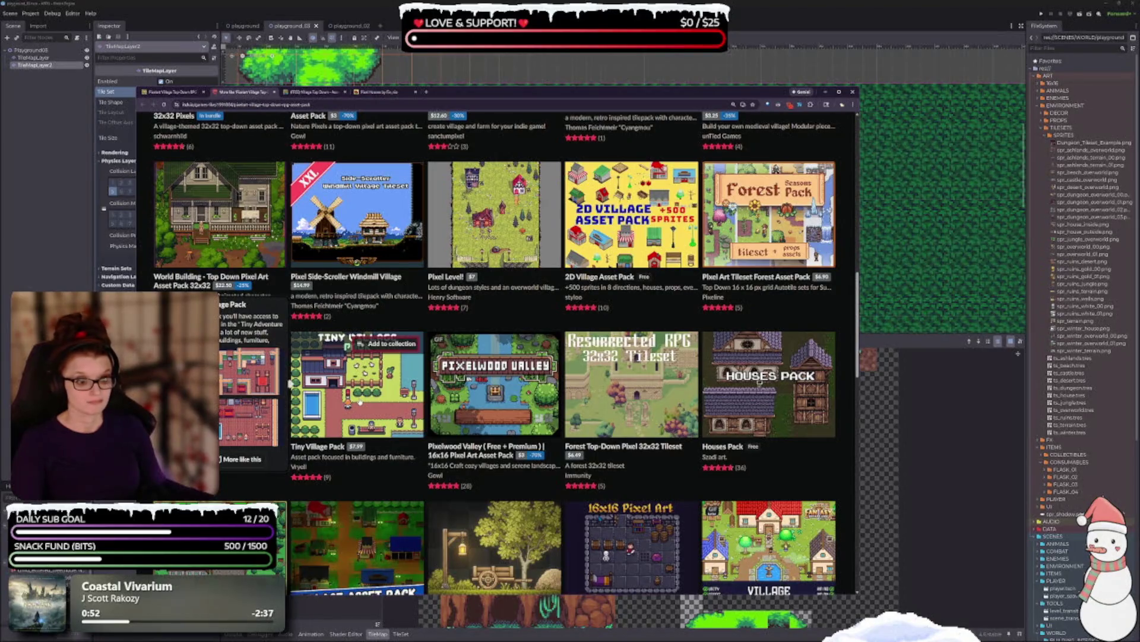
mouse_move(494, 399)
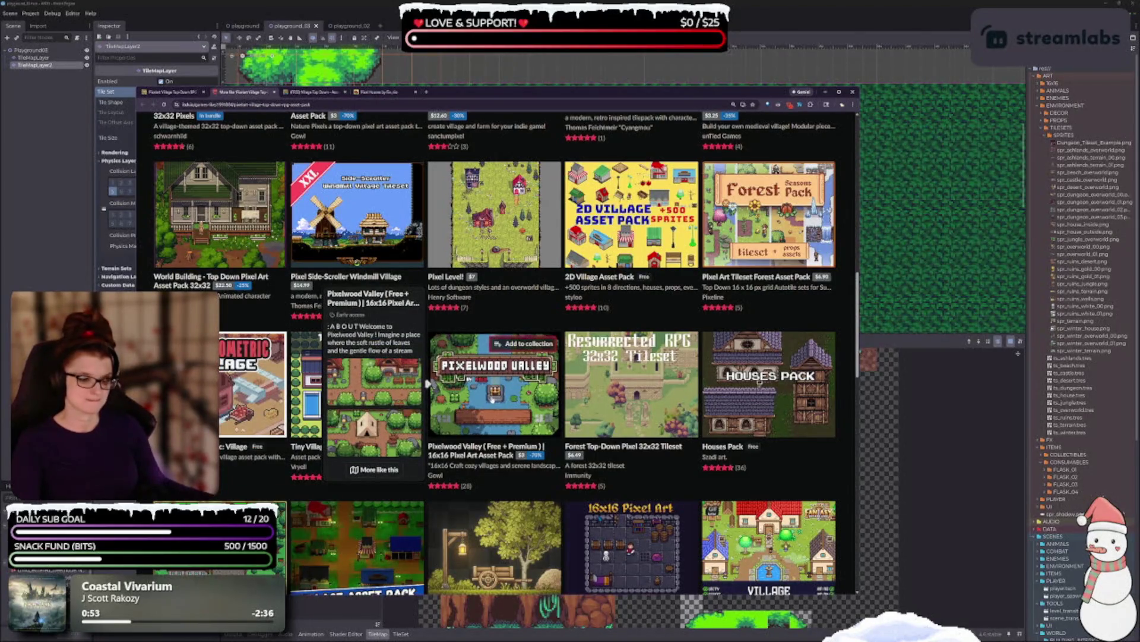
Step: Open the Top Down RPG Adventure Pack from the recommendations in a new tab
scroll(439, 424, "down", 2)
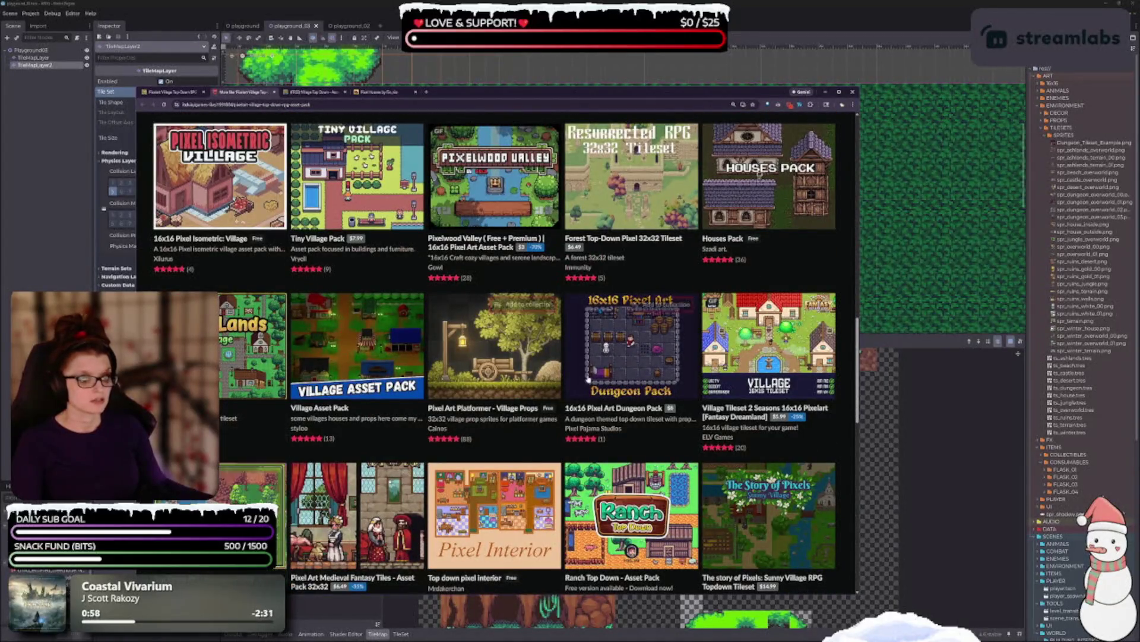
mouse_move(501, 355)
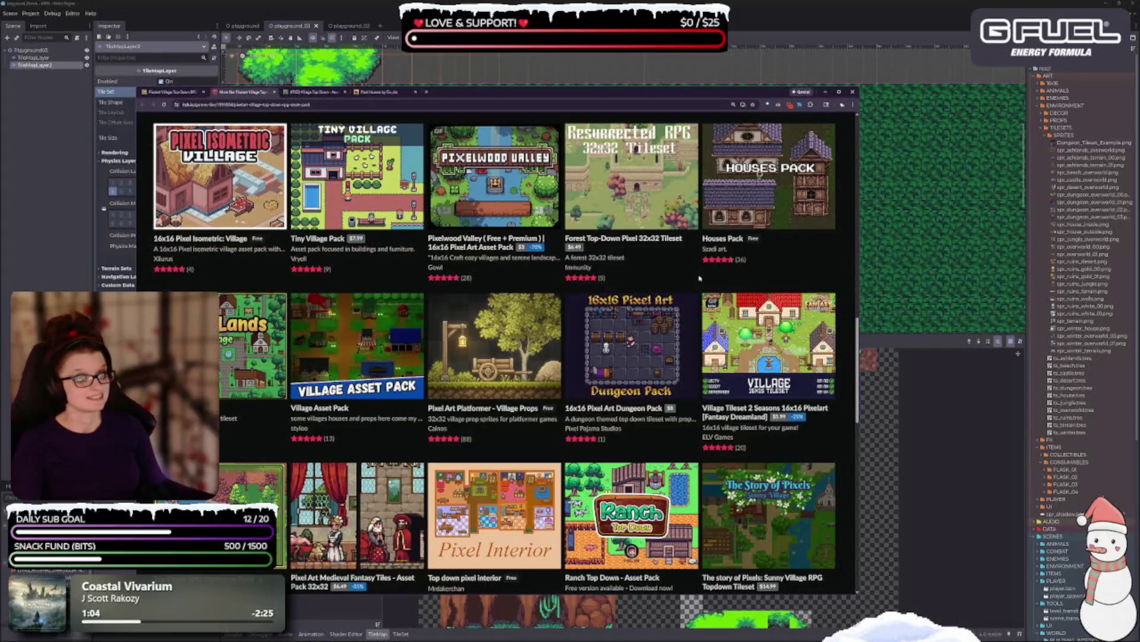
mouse_move(697, 279)
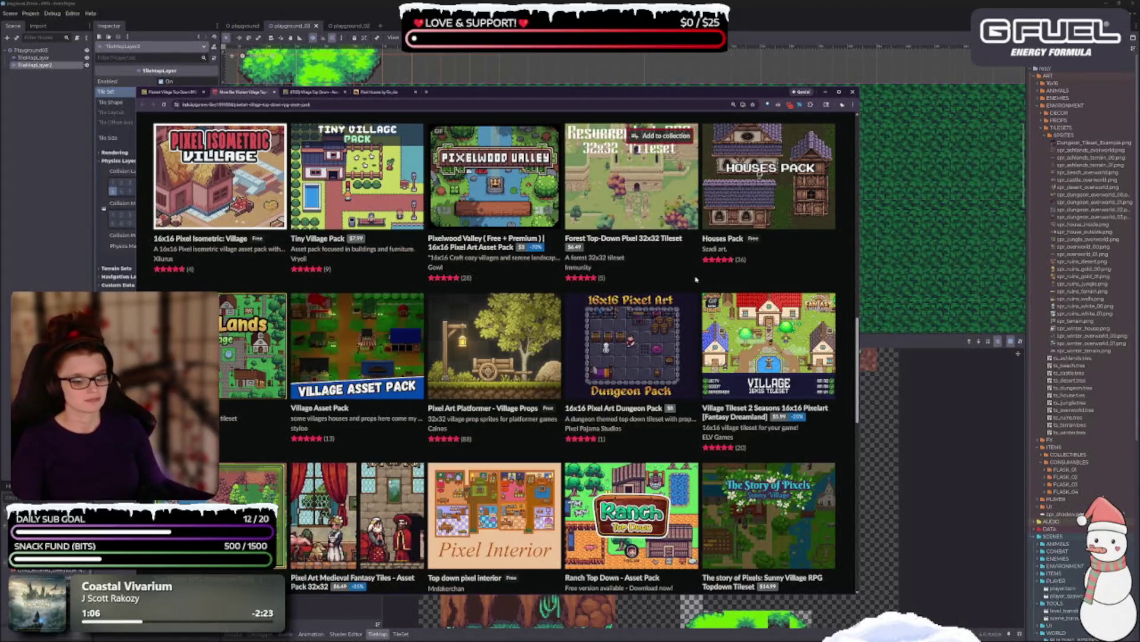
scroll(691, 269, "down", 2)
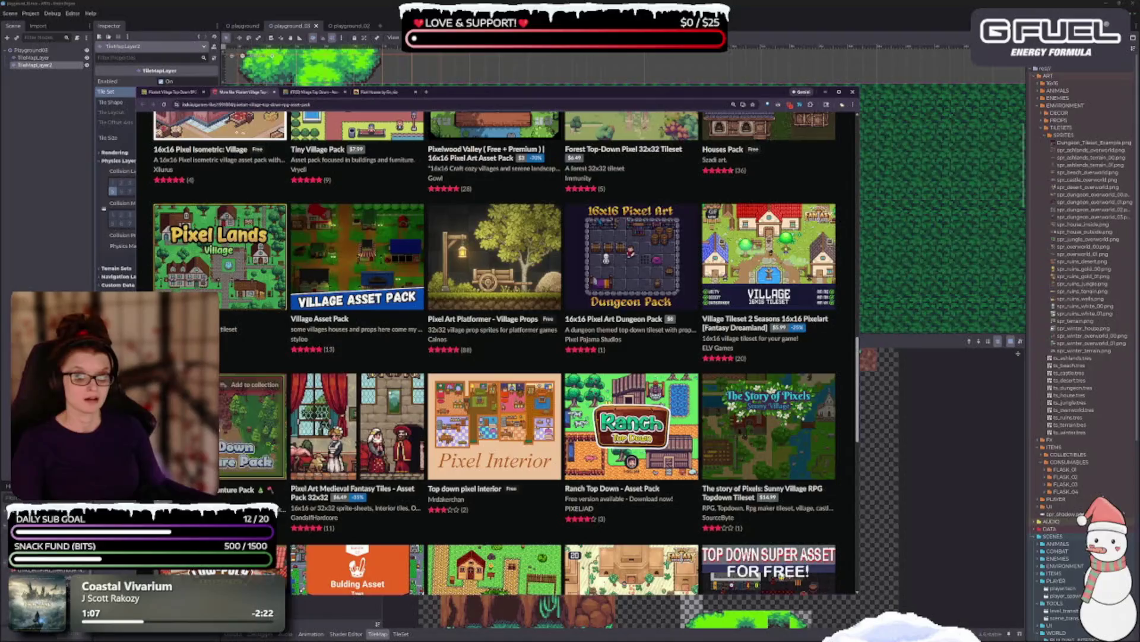
mouse_move(252, 427)
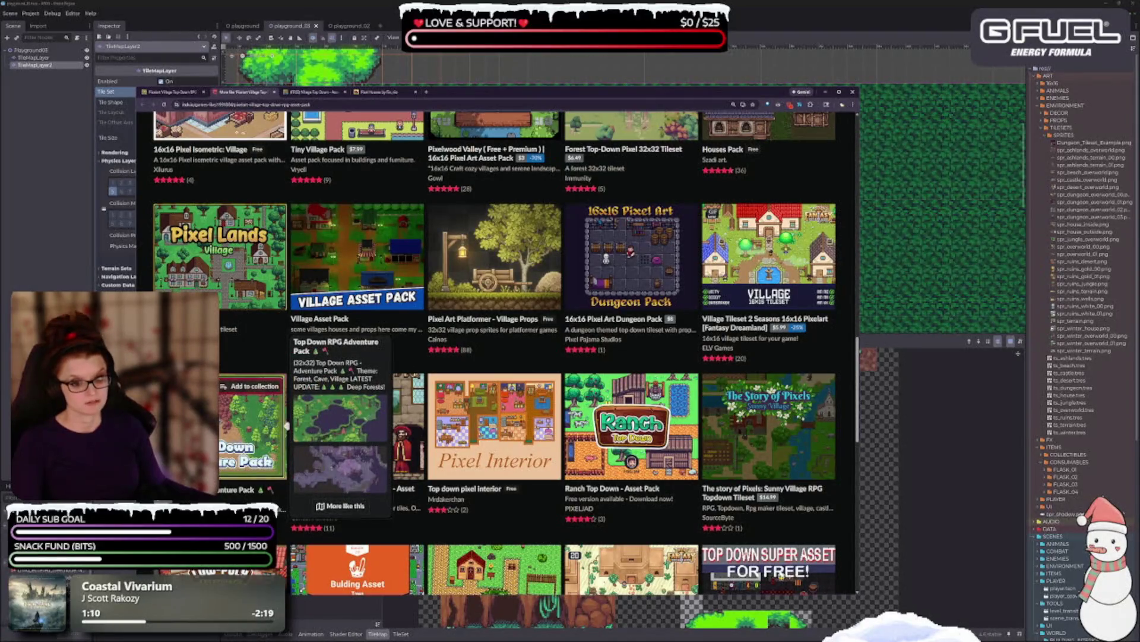
middle_click(252, 428)
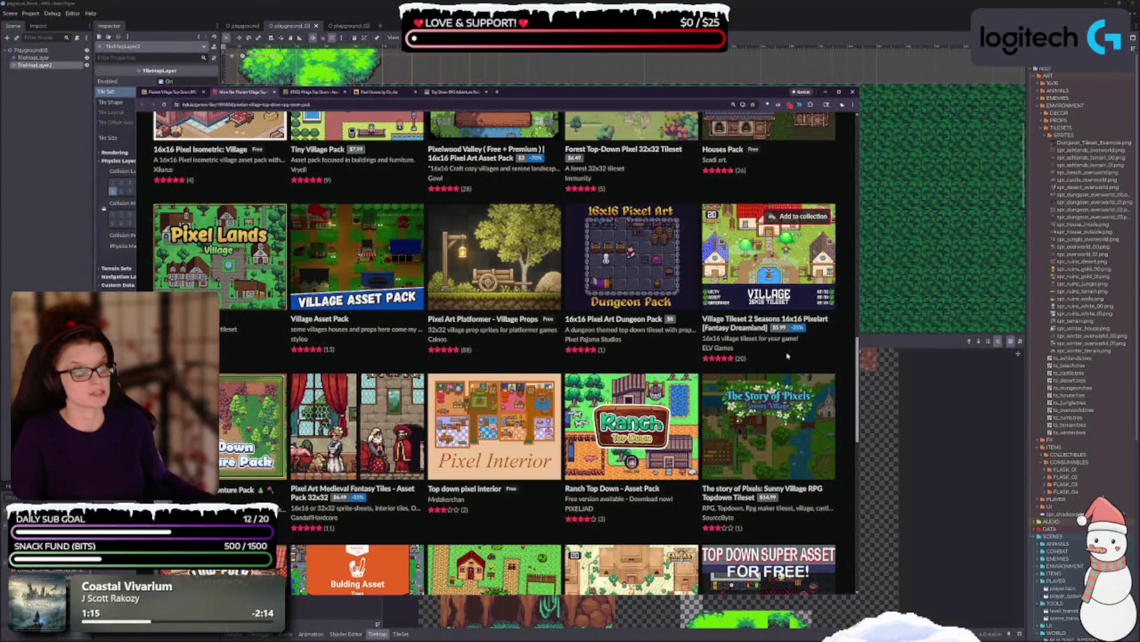
Step: Scroll through more recommended packs, previewing their thumbnails
scroll(787, 355, "down", 1)
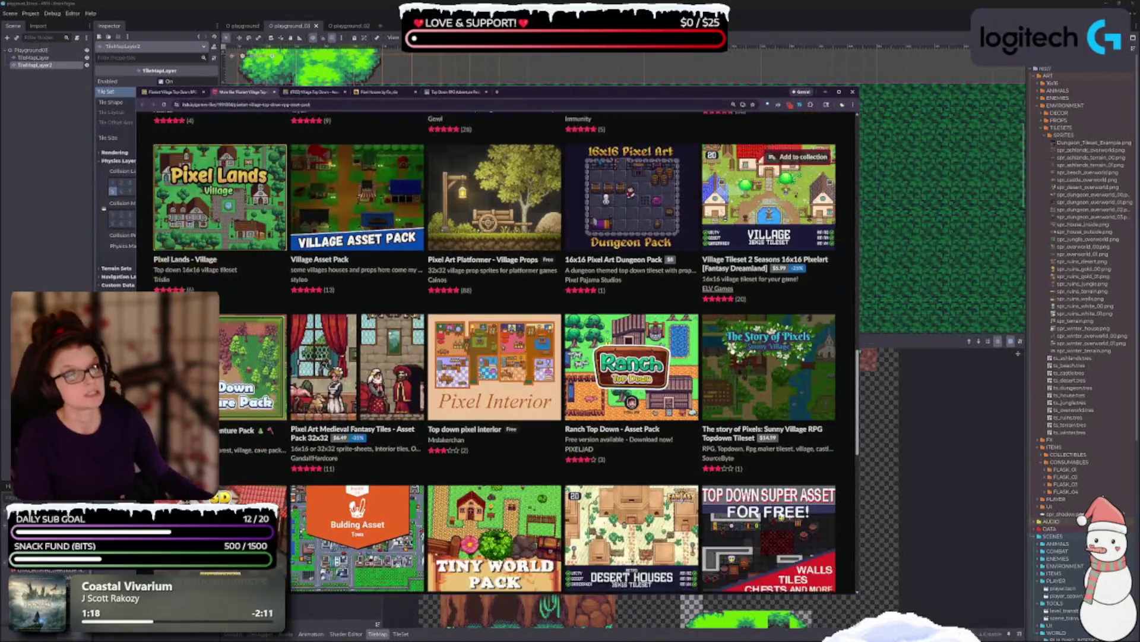
scroll(772, 237, "down", 1)
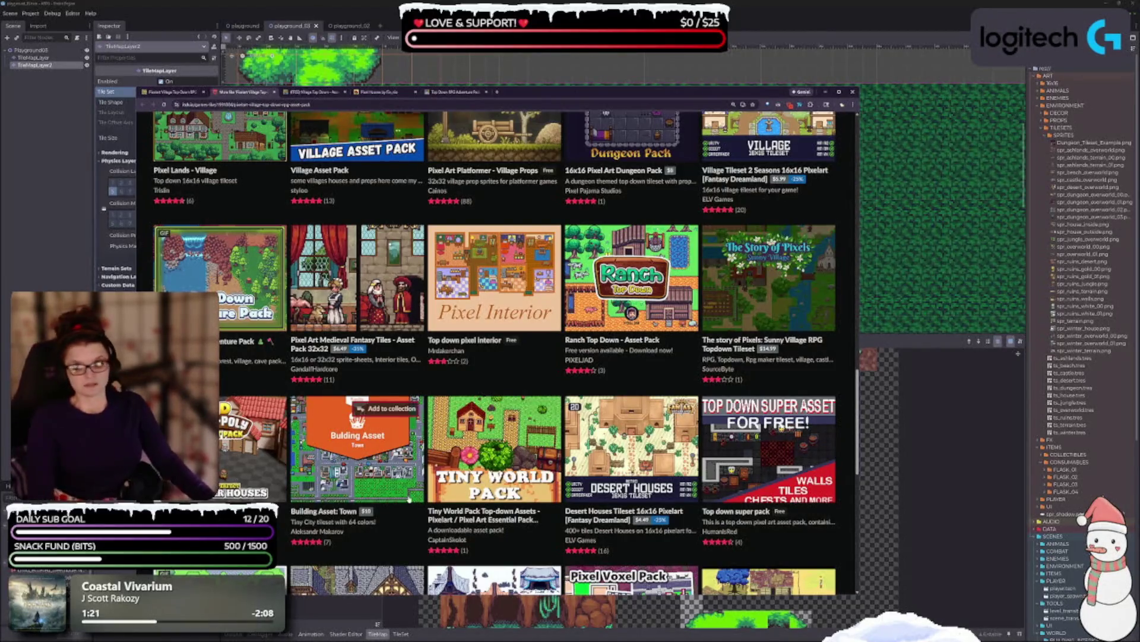
mouse_move(428, 449)
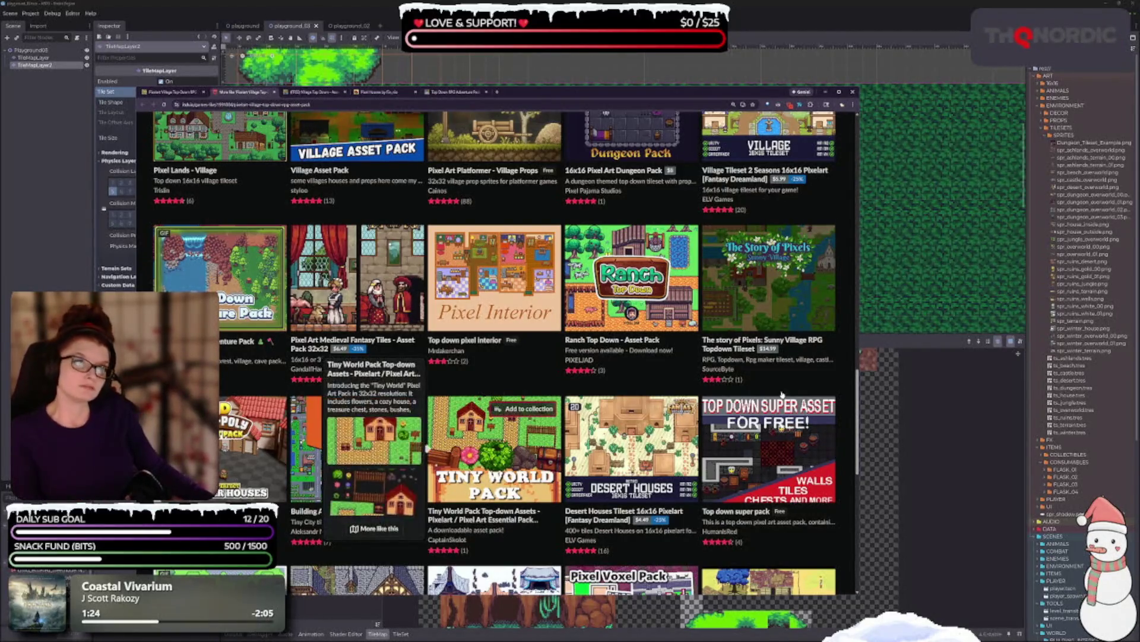
scroll(549, 326, "down", 1)
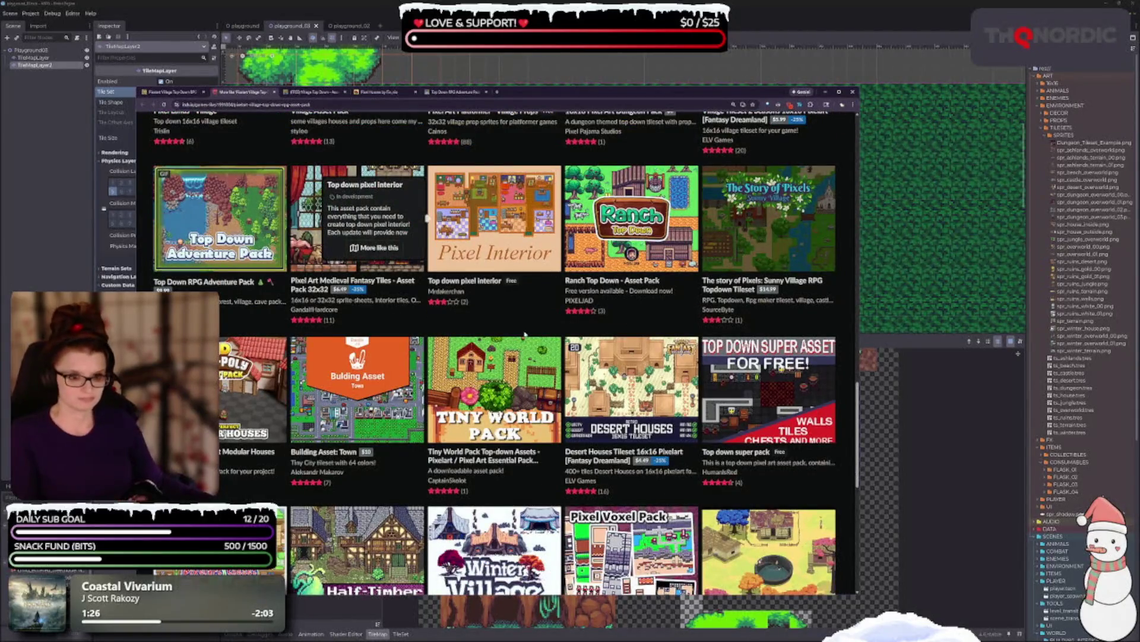
mouse_move(546, 398)
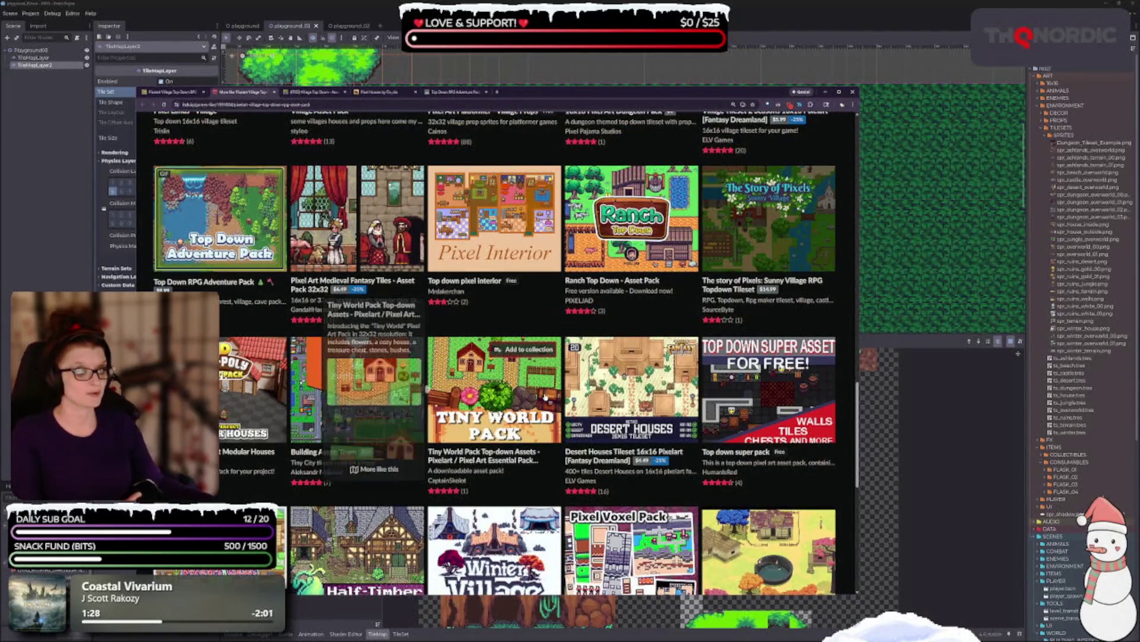
scroll(565, 358, "down", 1)
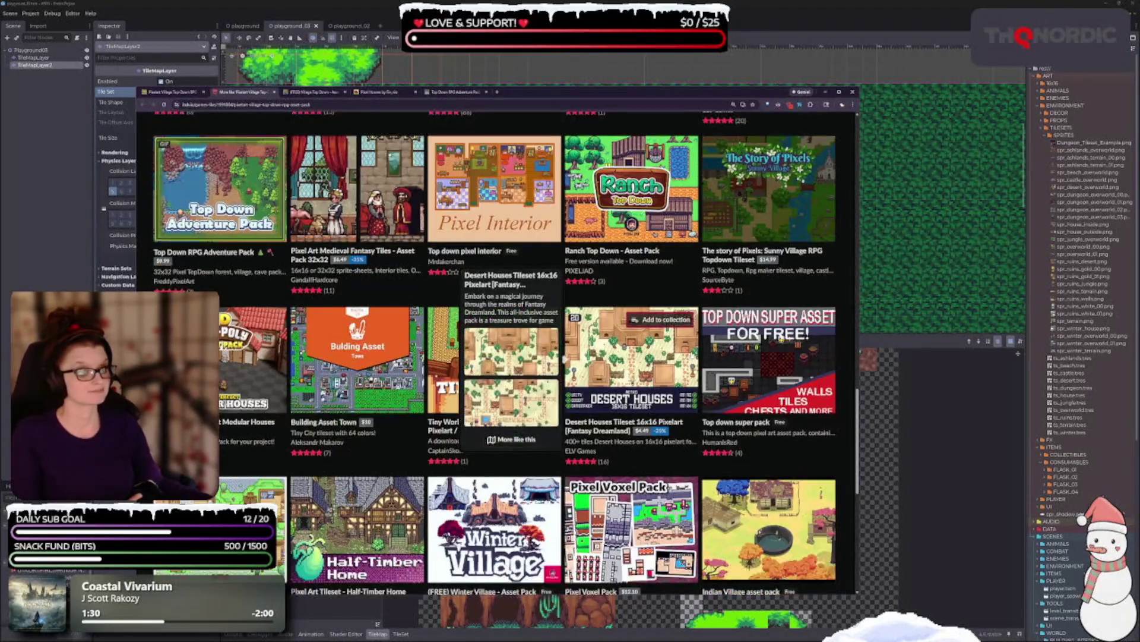
scroll(564, 358, "down", 1)
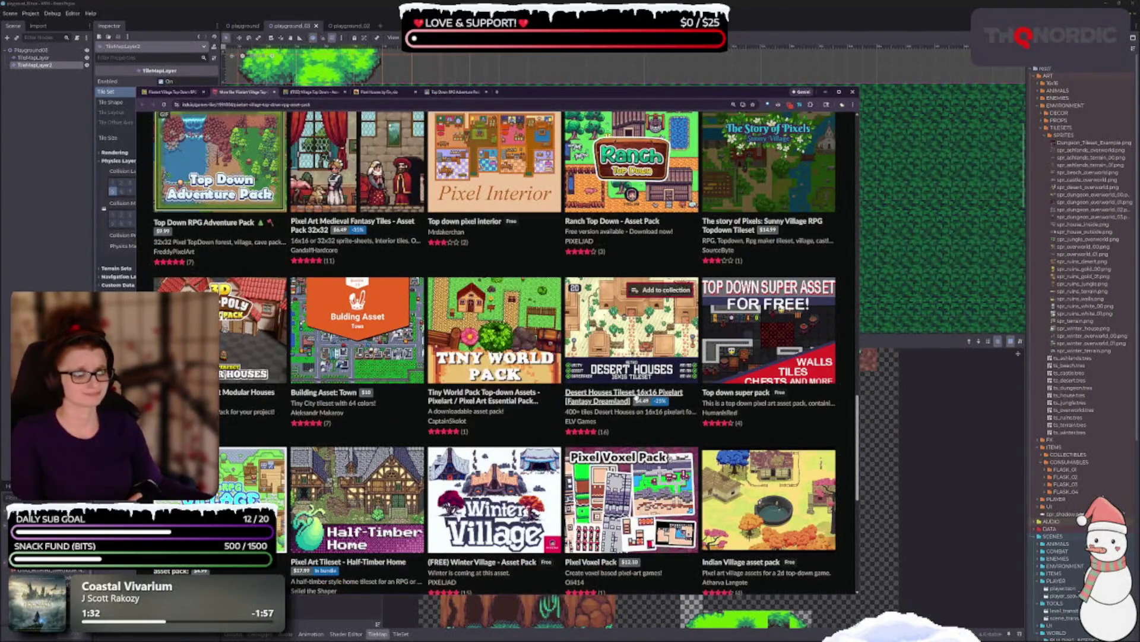
mouse_move(743, 361)
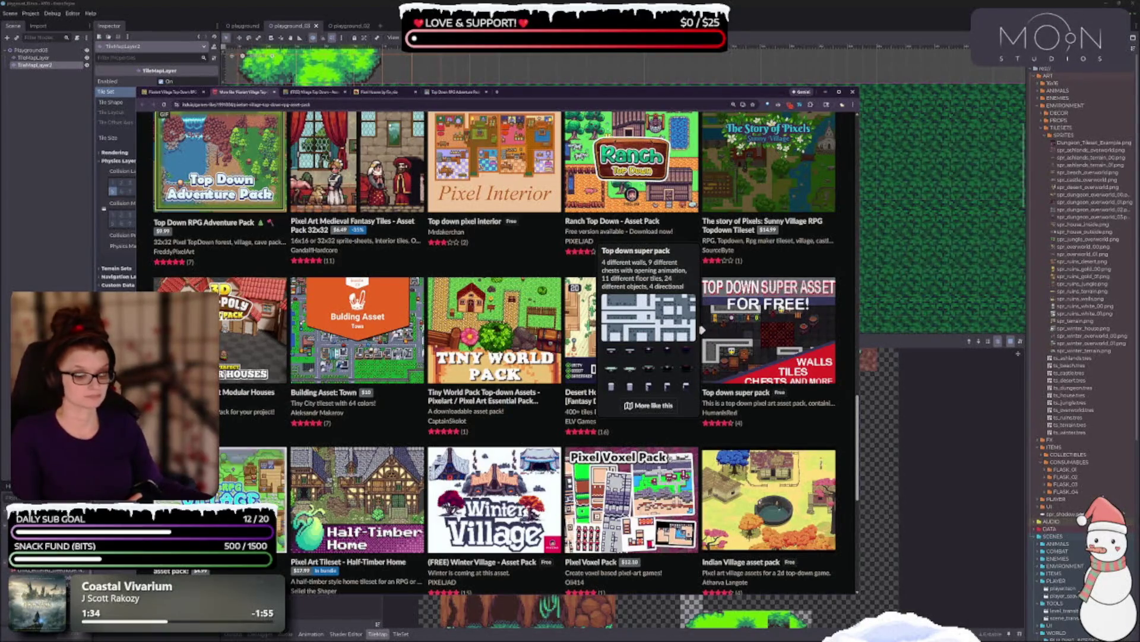
scroll(250, 475, "down", 3)
mouse_move(261, 427)
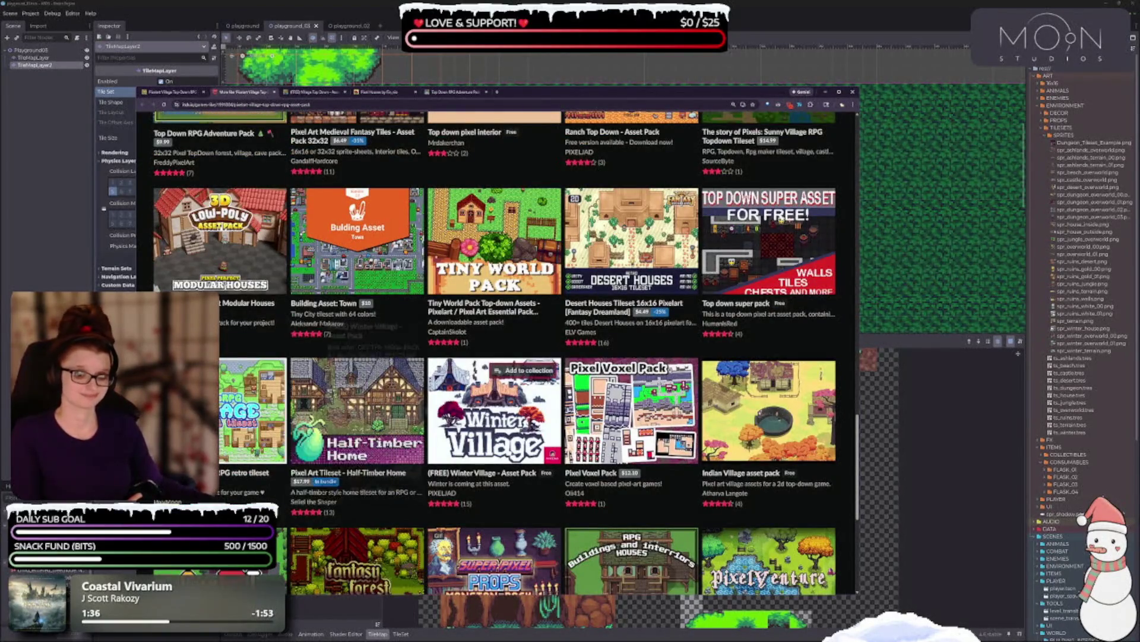
scroll(599, 330, "down", 1)
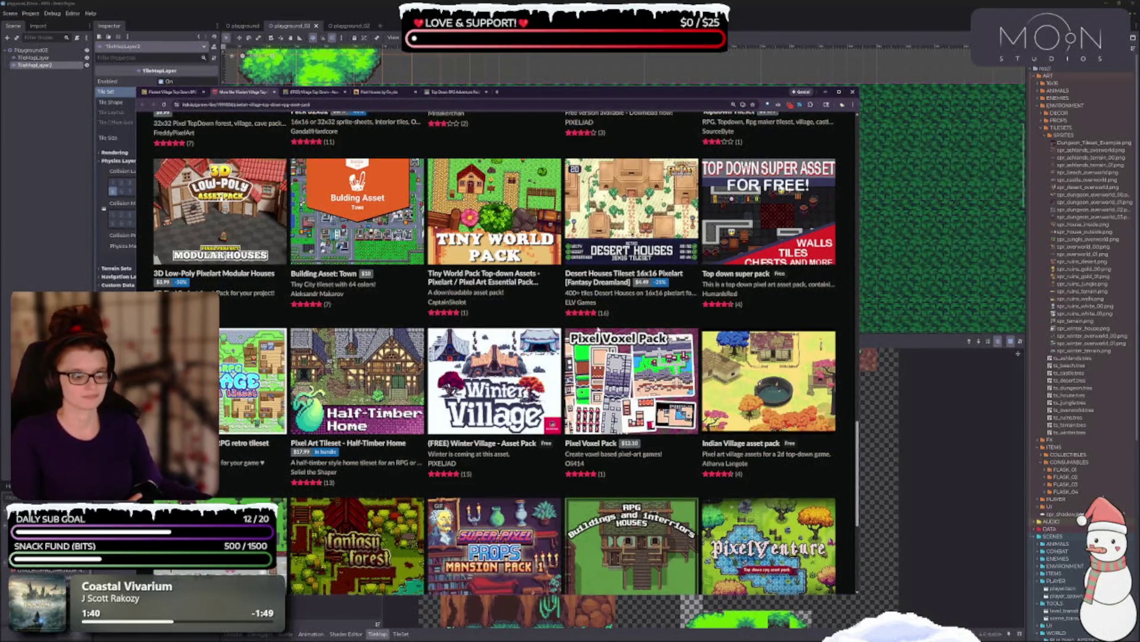
mouse_move(600, 345)
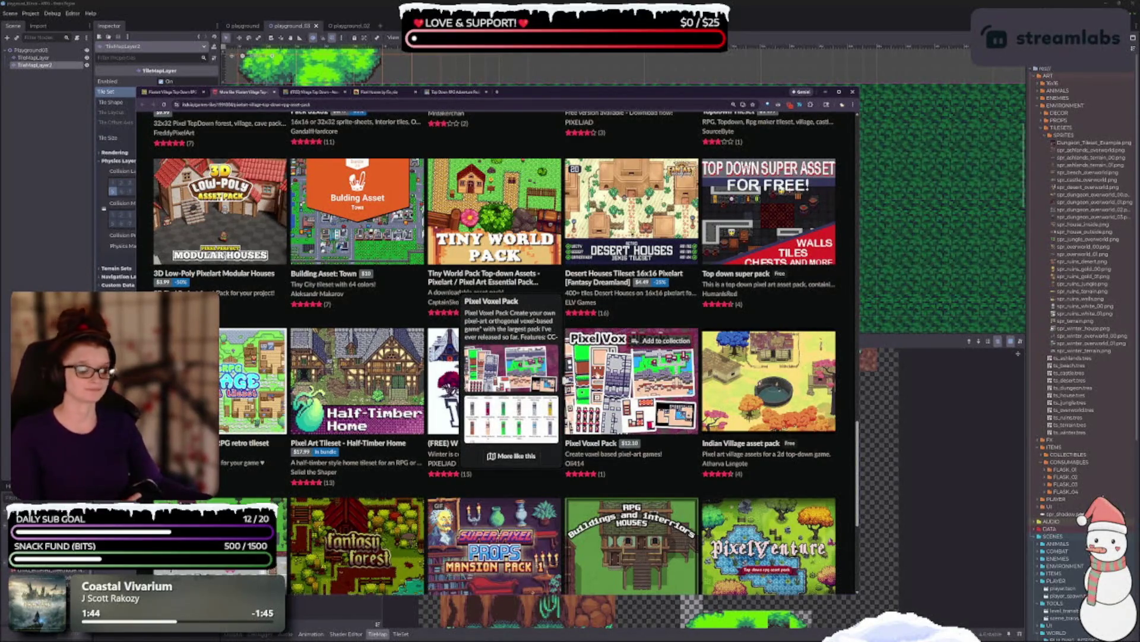
Step: Scroll to the end of the recommendations and close the listing to reach Village Top Down
scroll(566, 379, "down", 2)
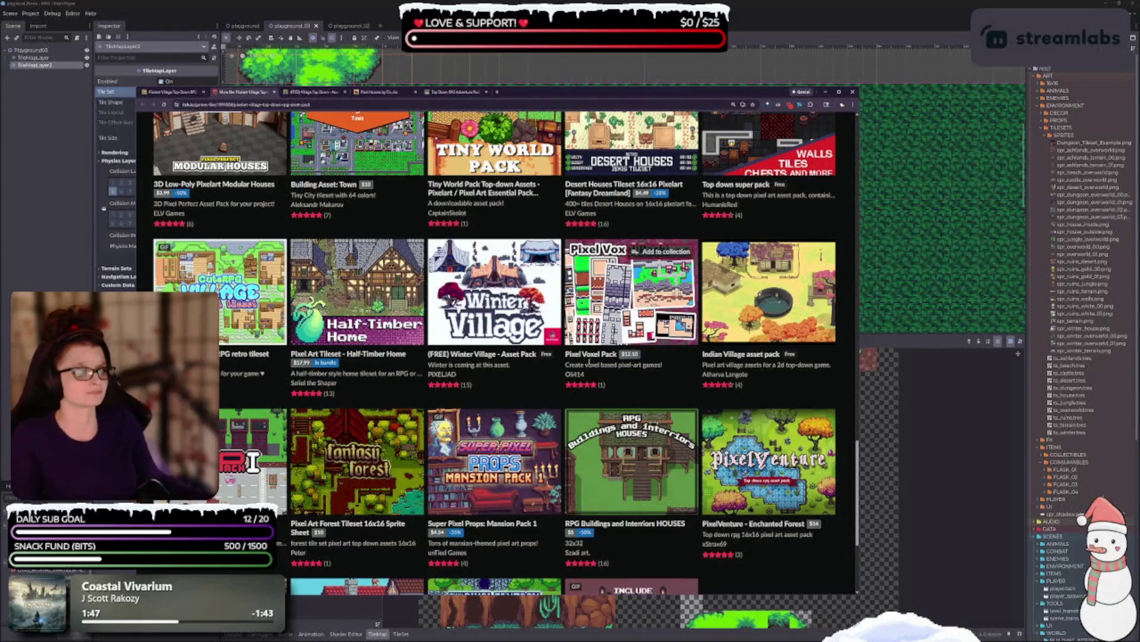
scroll(588, 361, "down", 1)
scroll(569, 345, "down", 2)
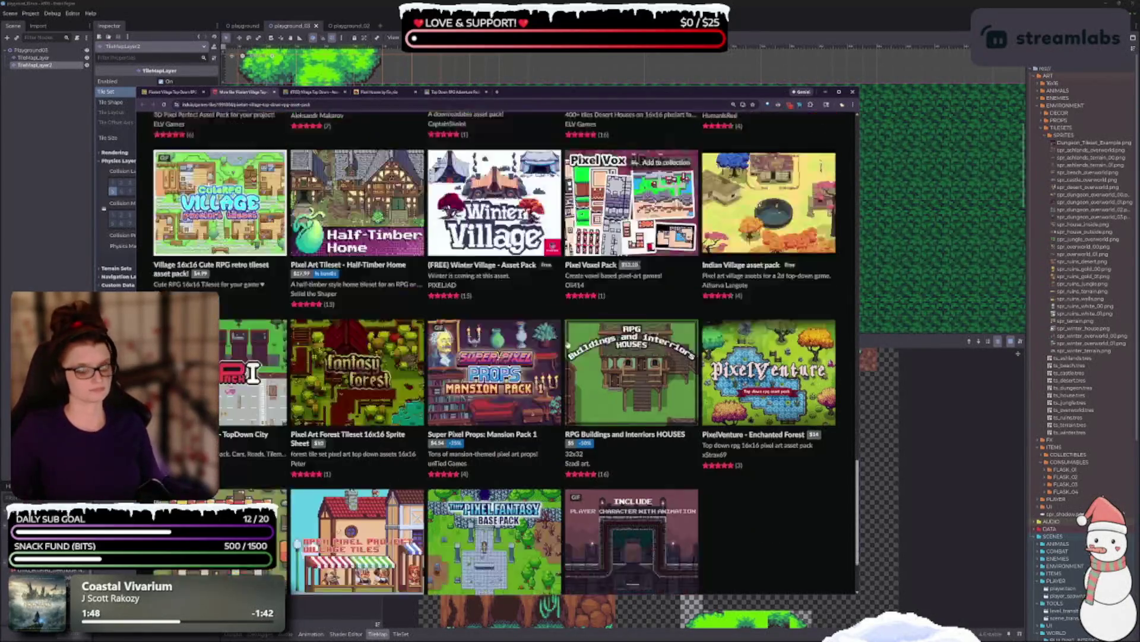
scroll(568, 345, "down", 1)
scroll(562, 339, "down", 2)
mouse_move(554, 334)
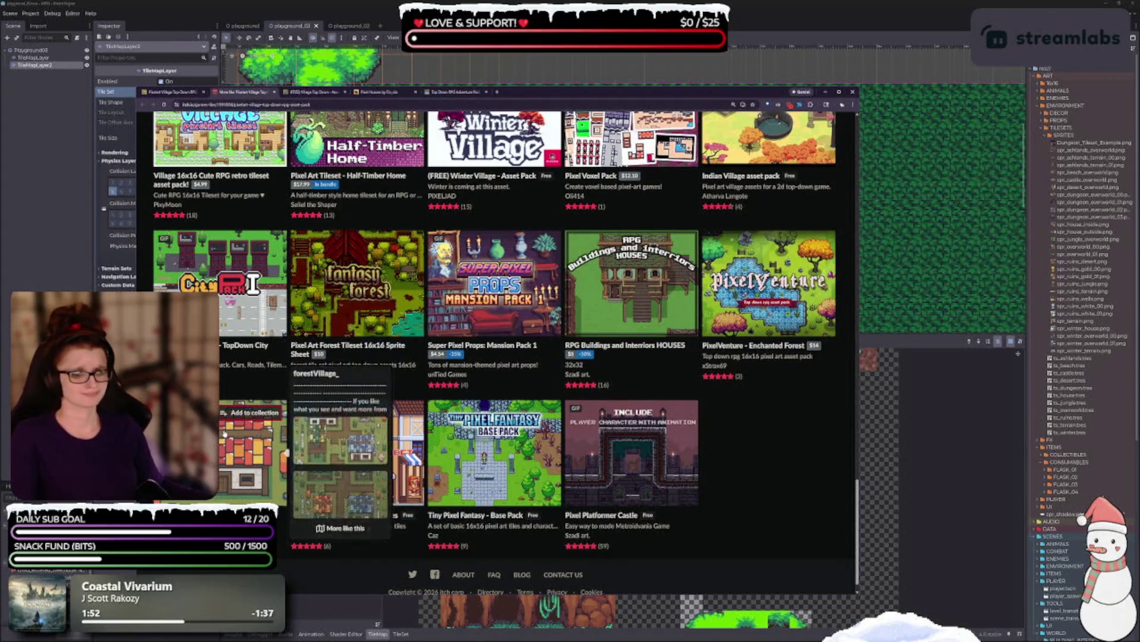
mouse_move(224, 434)
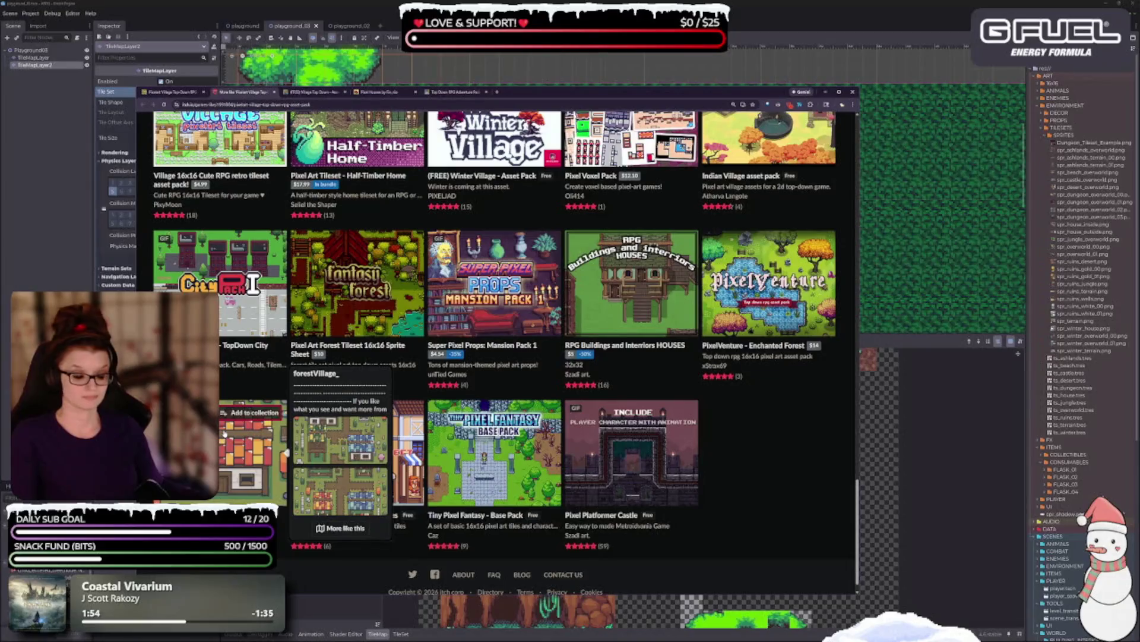
scroll(772, 445, "down", 1)
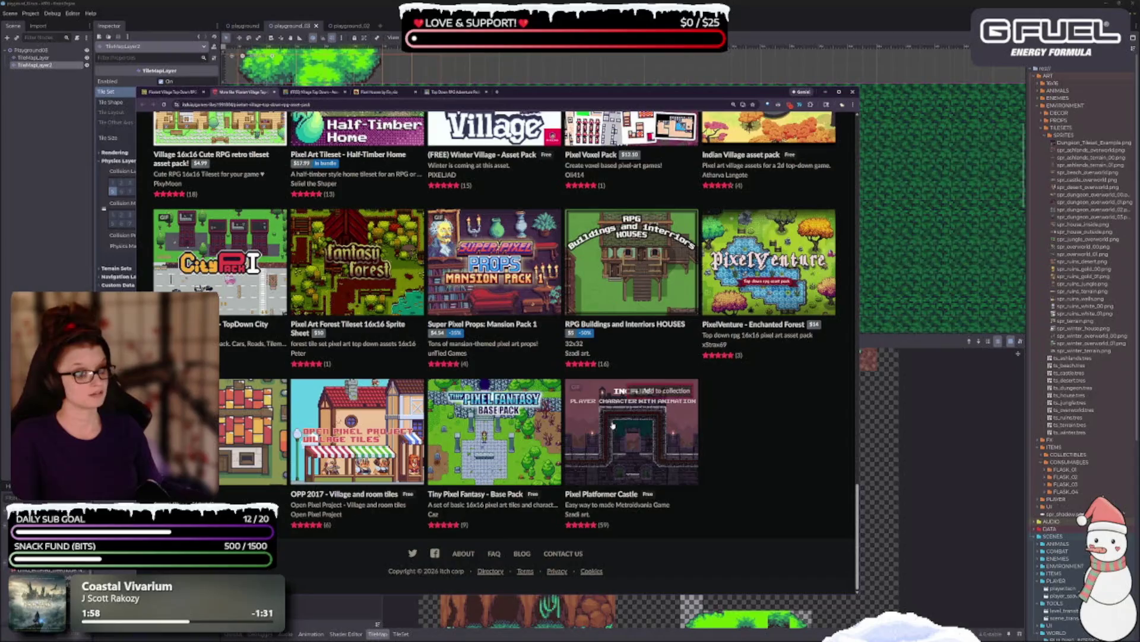
mouse_move(612, 427)
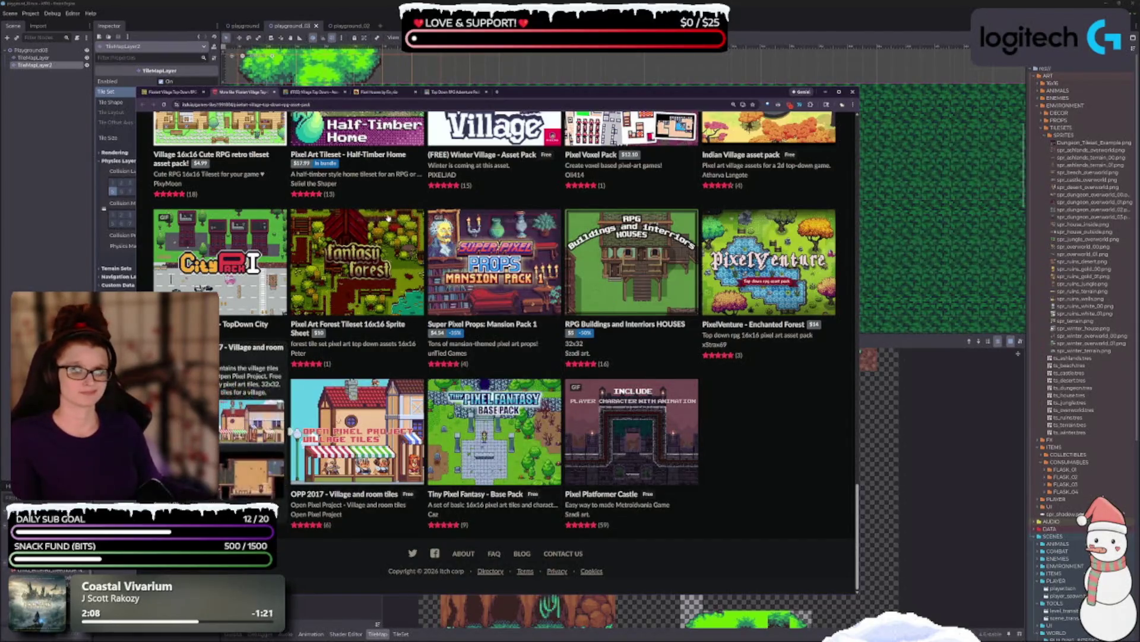
left_click(274, 92)
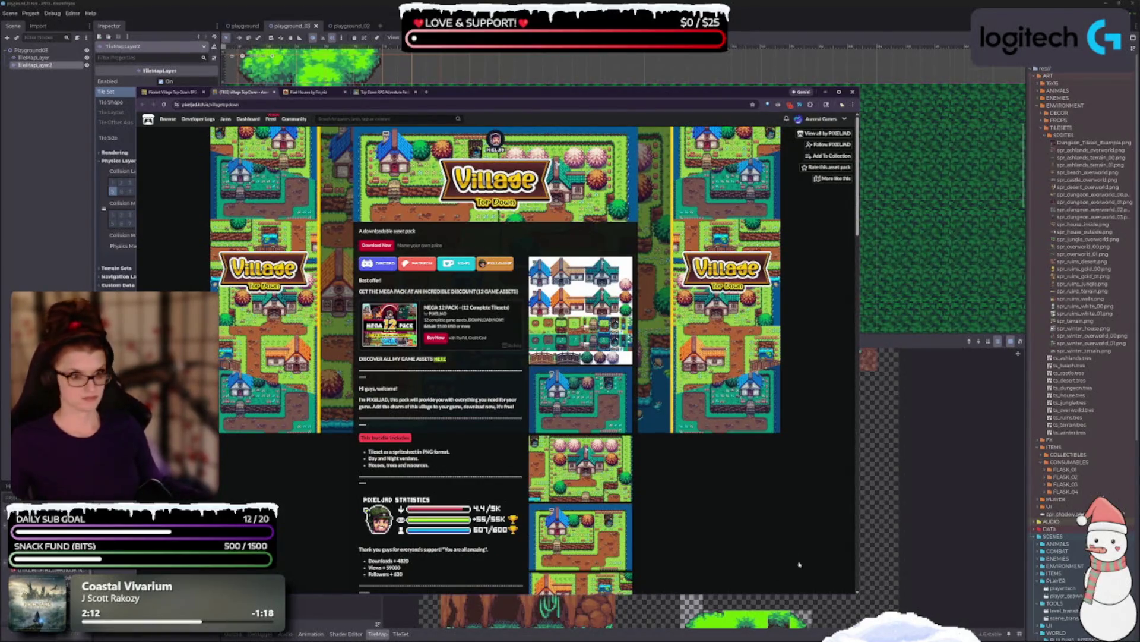
Step: Zoom in on the Village Top Down page and view its tileset spritesheet and village screenshot
key("ctrl+plus")
key("ctrl+plus")
key("ctrl+plus")
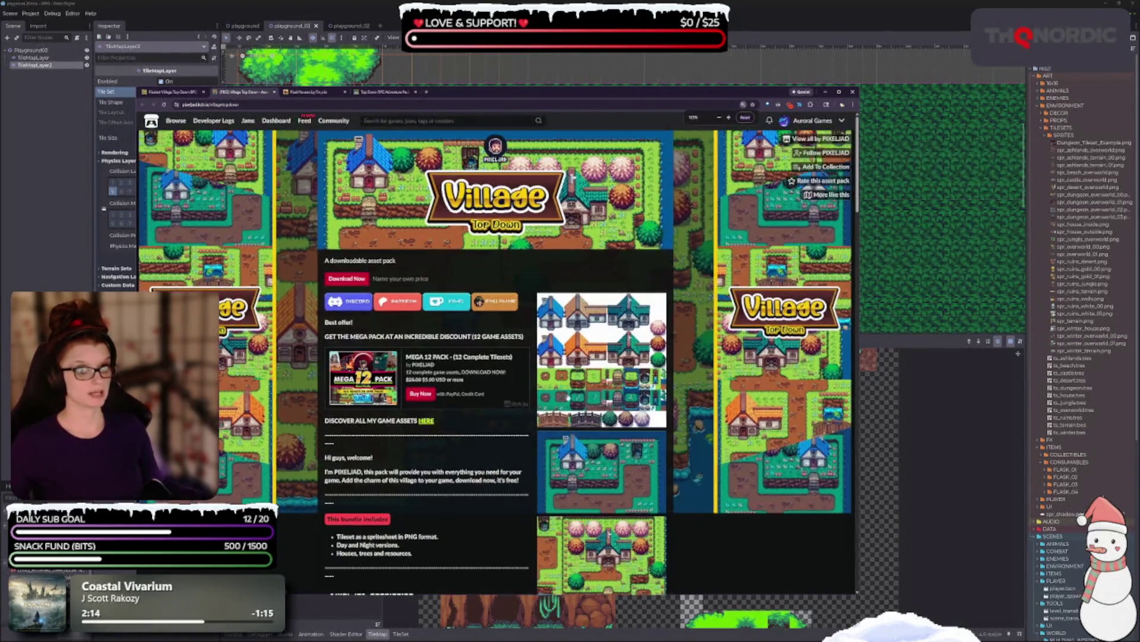
scroll(593, 394, "down", 2)
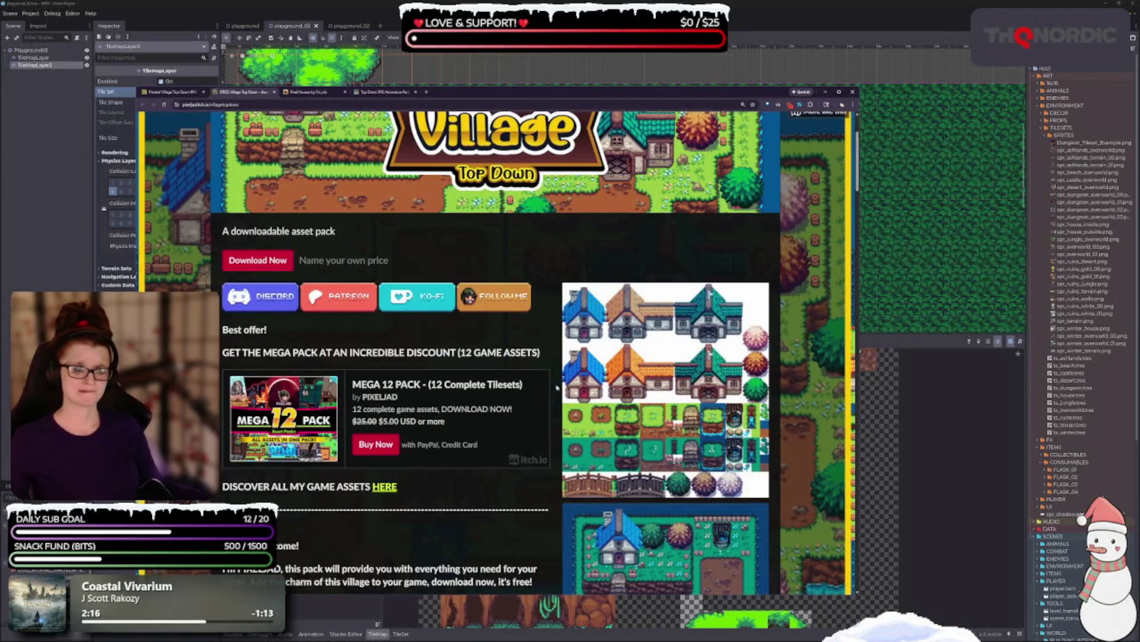
scroll(386, 336, "down", 2)
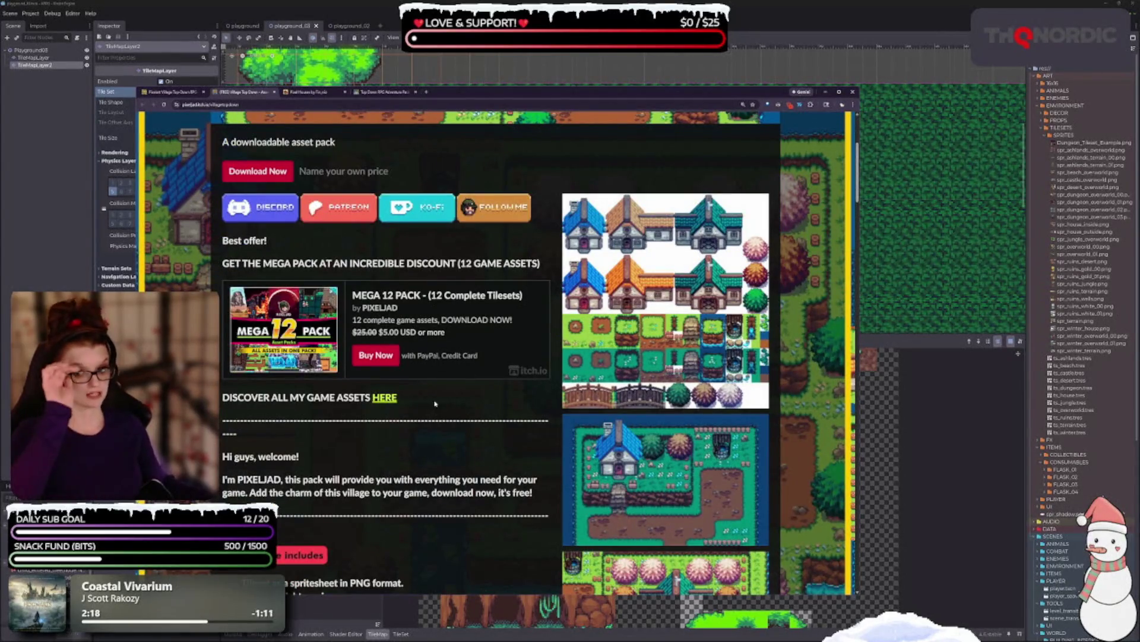
left_click(665, 316)
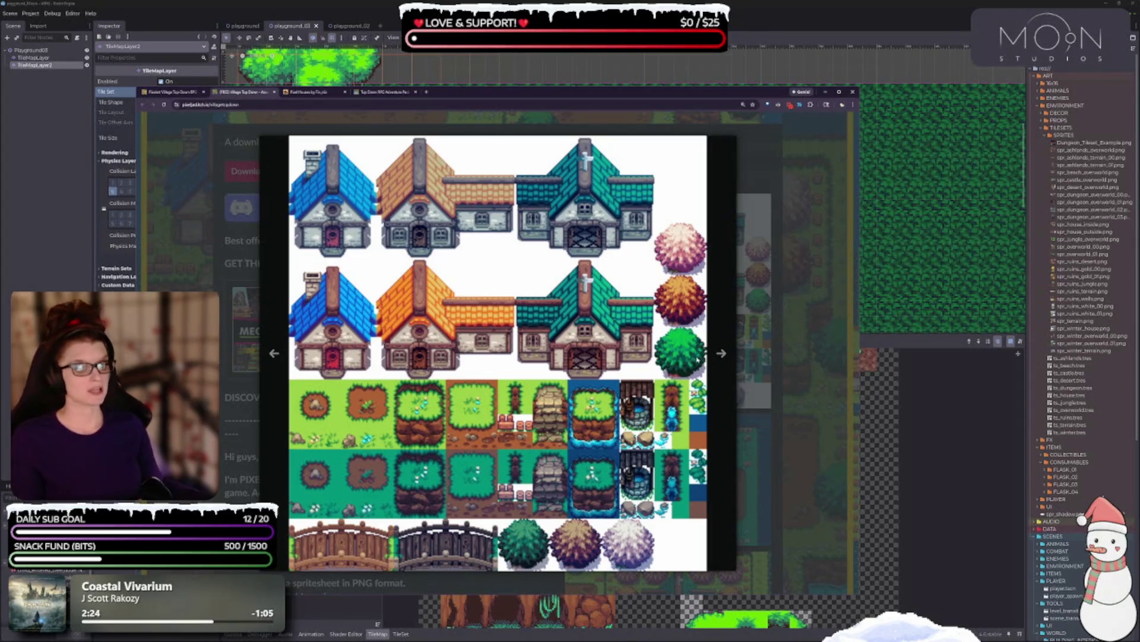
left_click(721, 354)
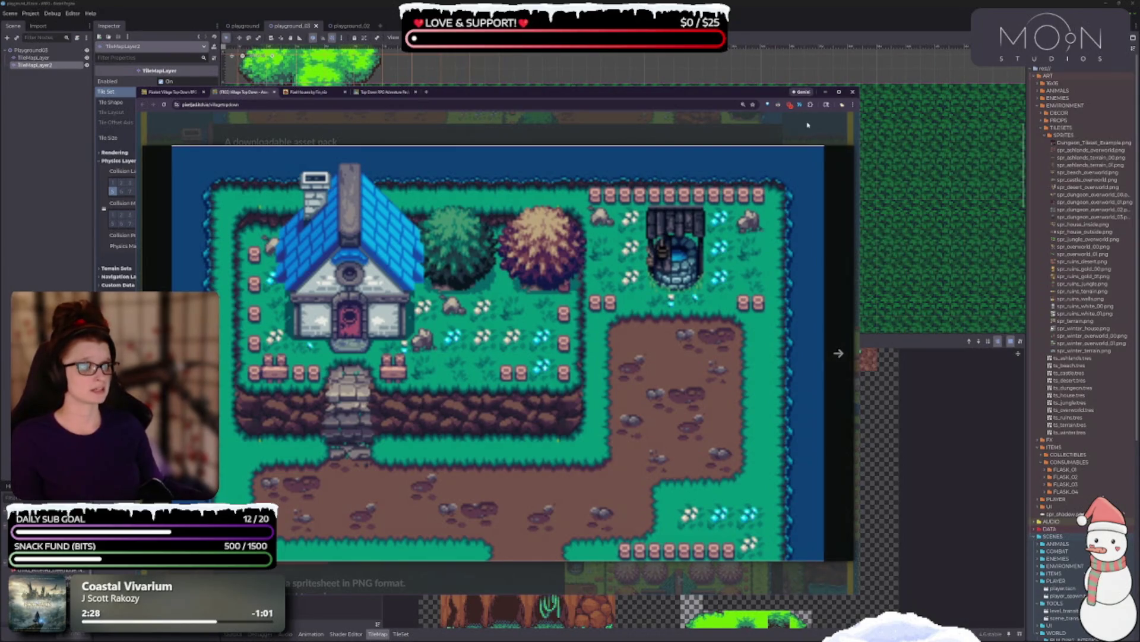
left_click(849, 270)
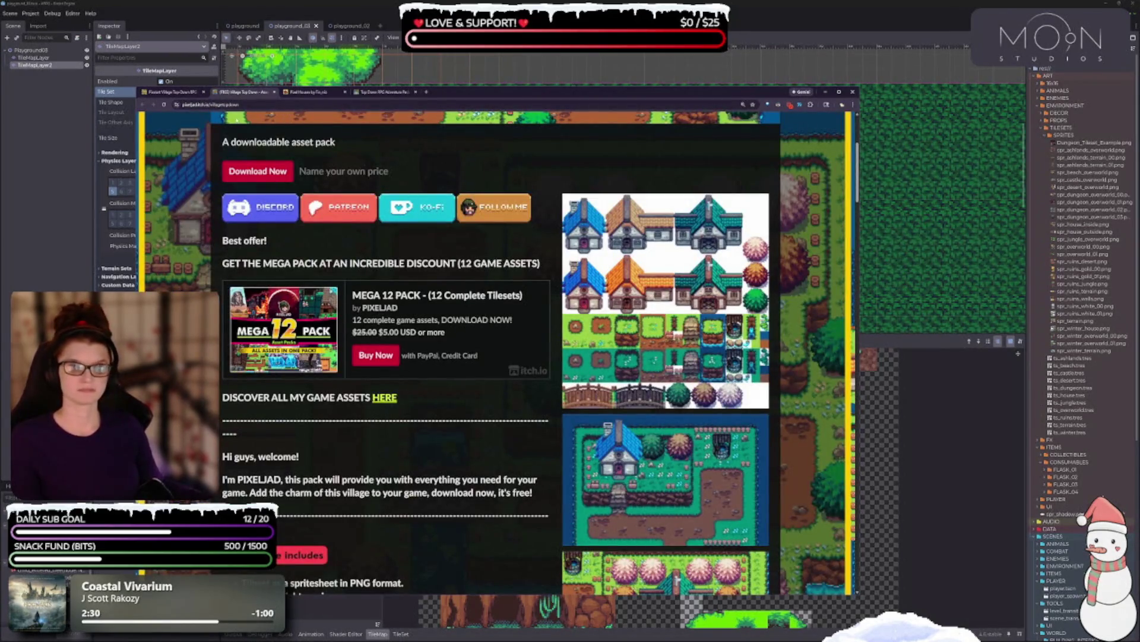
Step: Close the Village Top Down page, view the Pixel Houses castle image and scroll its page
left_click(275, 92)
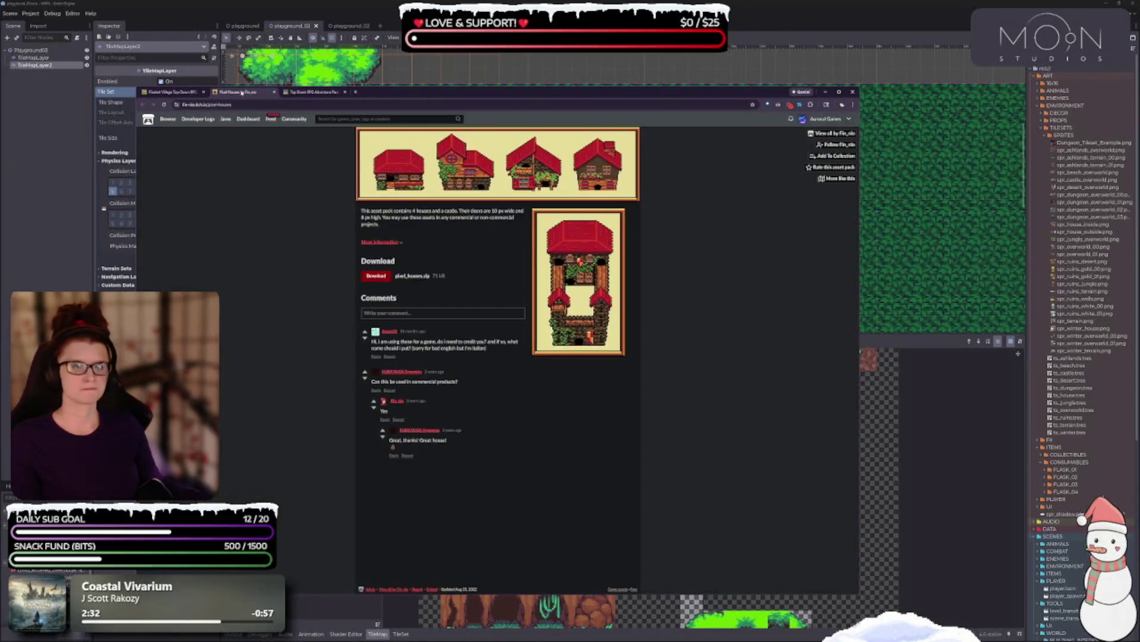
left_click(594, 332)
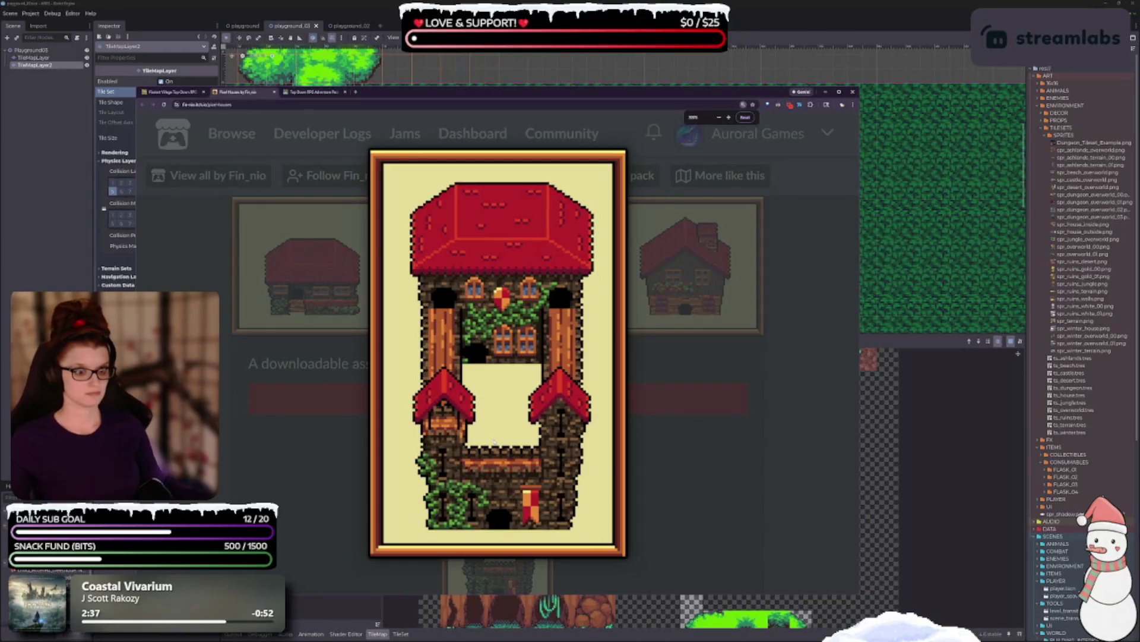
left_click(349, 459)
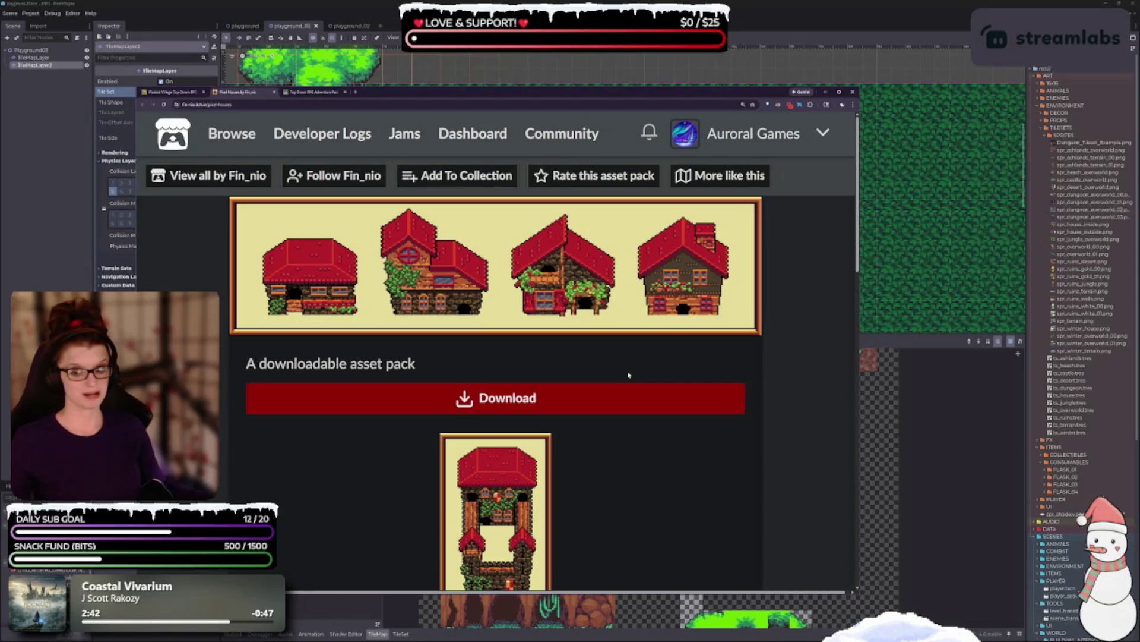
scroll(628, 374, "down", 2)
scroll(552, 304, "up", 1)
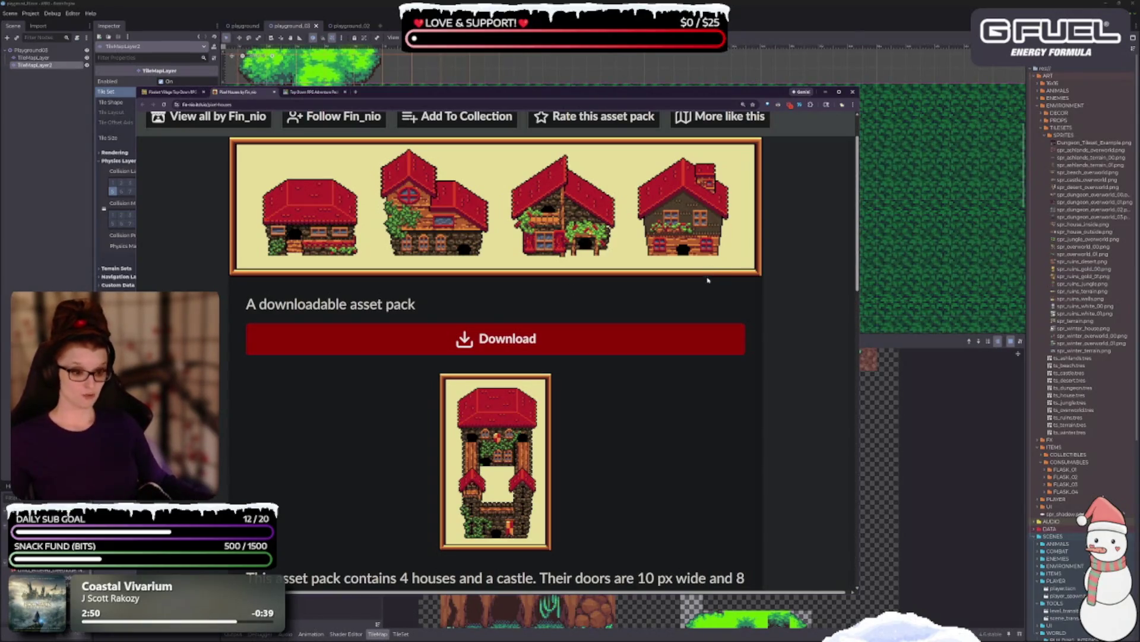
scroll(664, 401, "down", 3)
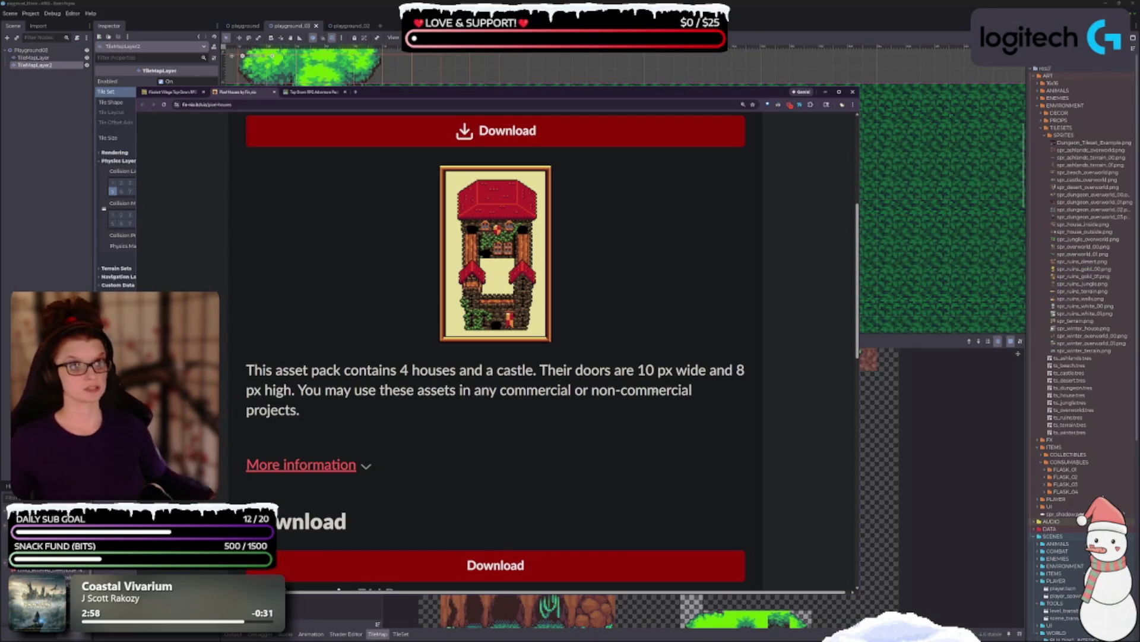
scroll(648, 418, "down", 2)
scroll(618, 386, "down", 2)
scroll(586, 365, "up", 6)
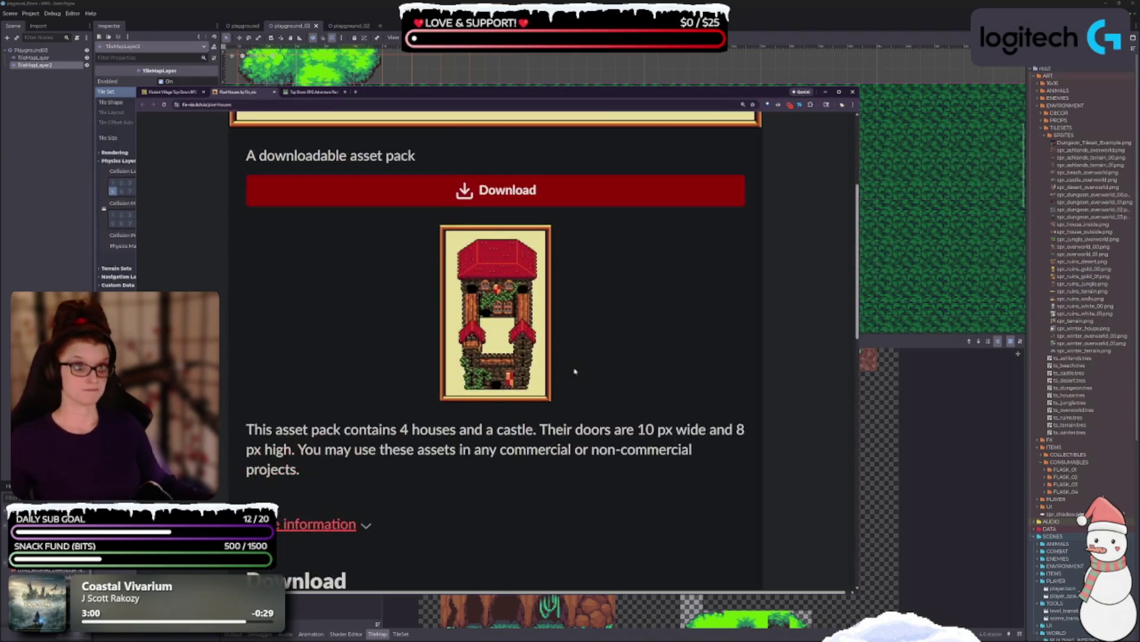
scroll(575, 371, "up", 1)
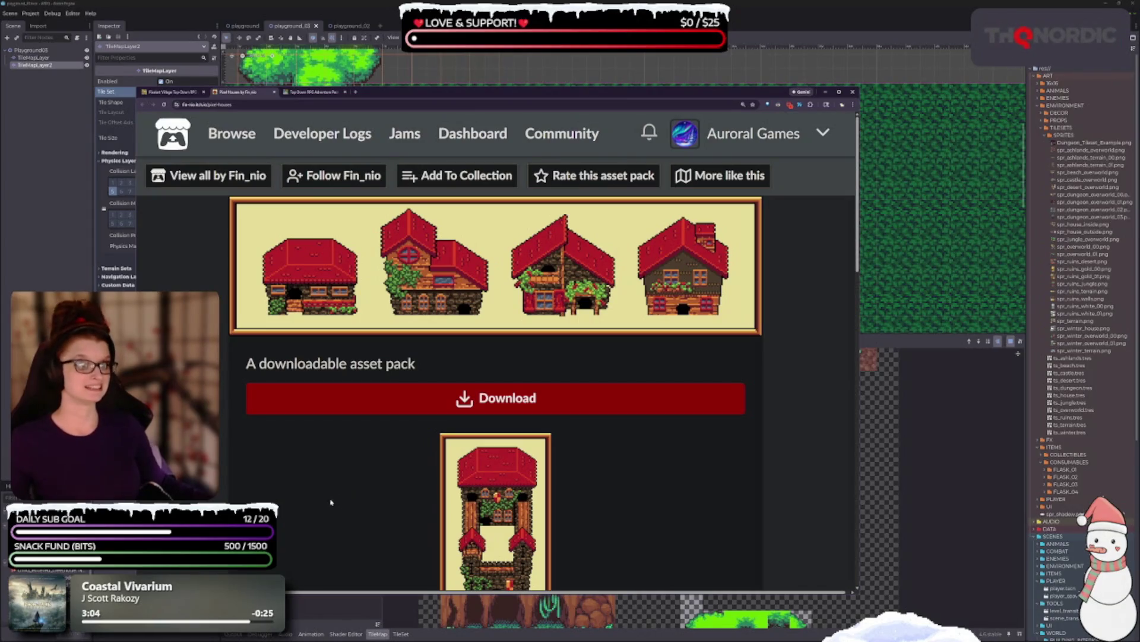
Step: Add Pixel Houses to the Pixels collection and close its page
key("ctrl+minus")
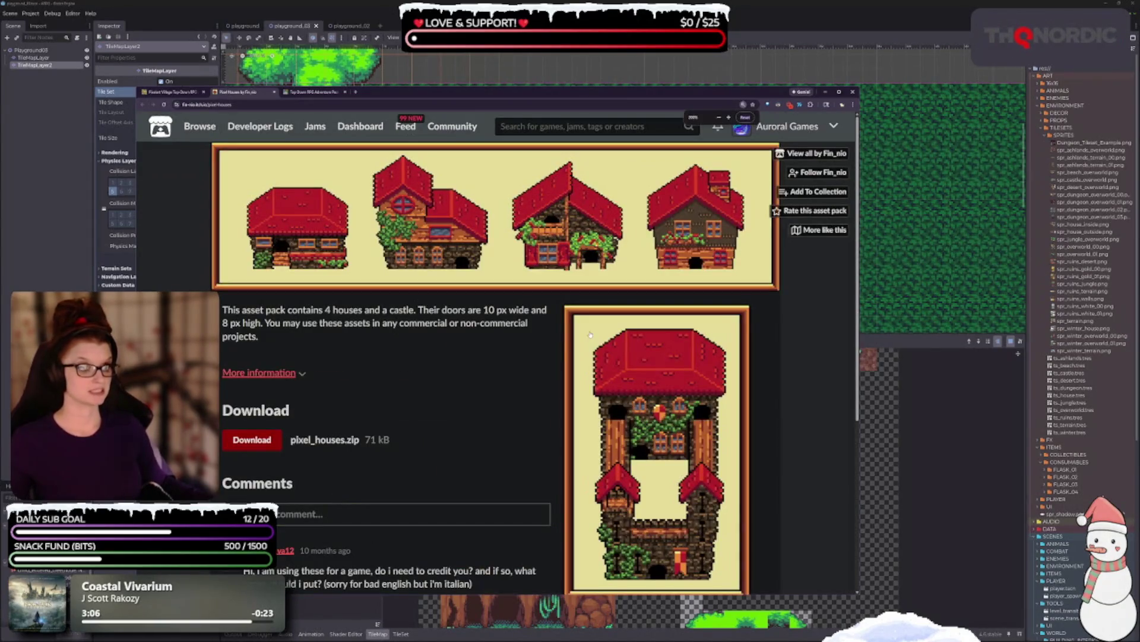
left_click(819, 192)
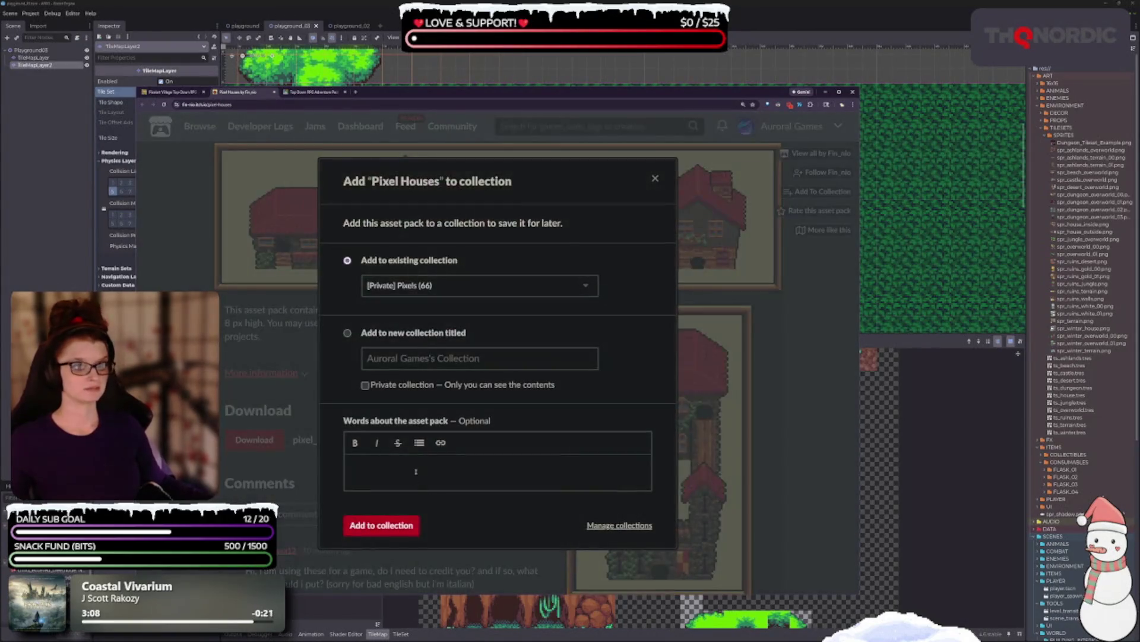
left_click(392, 527)
left_click(565, 375)
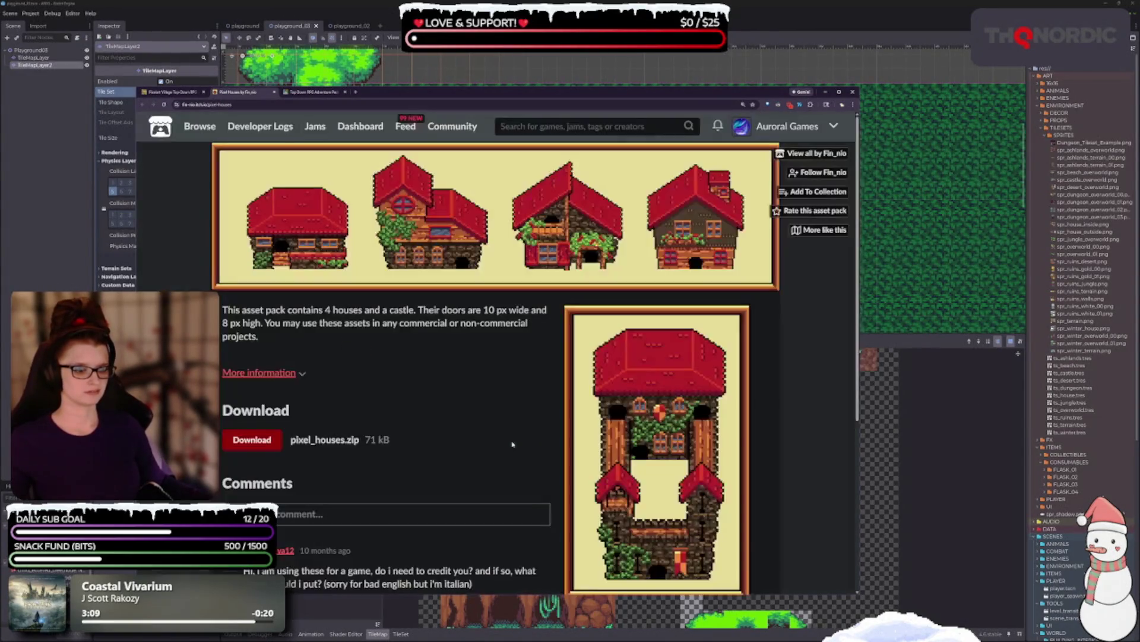
left_click(275, 93)
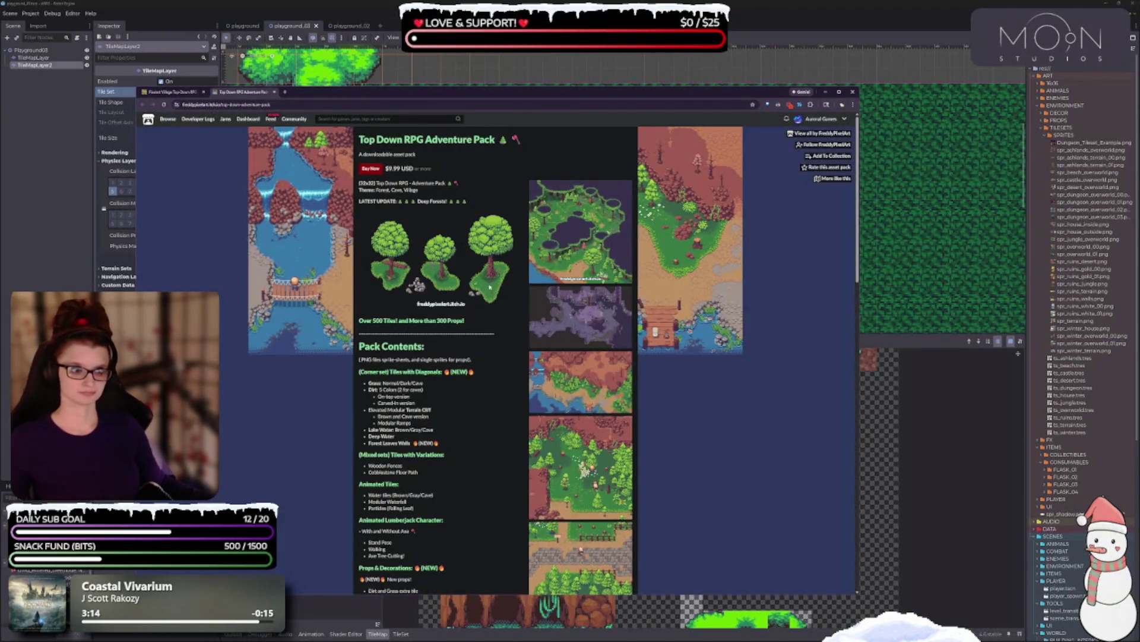
Step: Enlarge the page and view the forest, purple cave, river-desert and small forest screenshots
key("ctrl+plus")
key("ctrl+plus")
key("ctrl+plus")
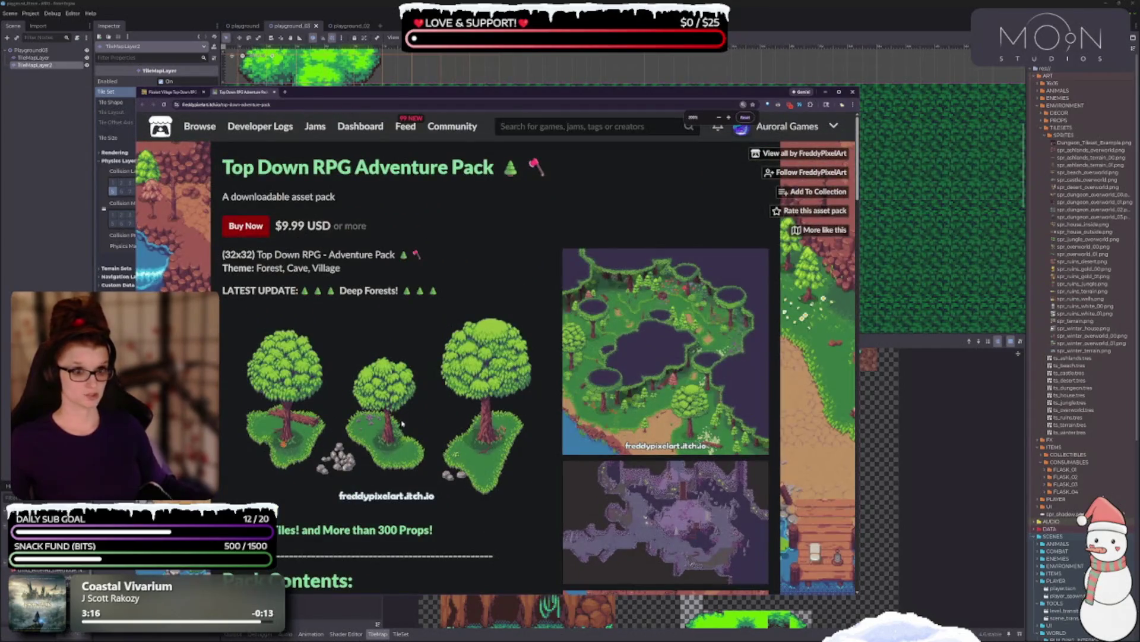
scroll(451, 321, "down", 1)
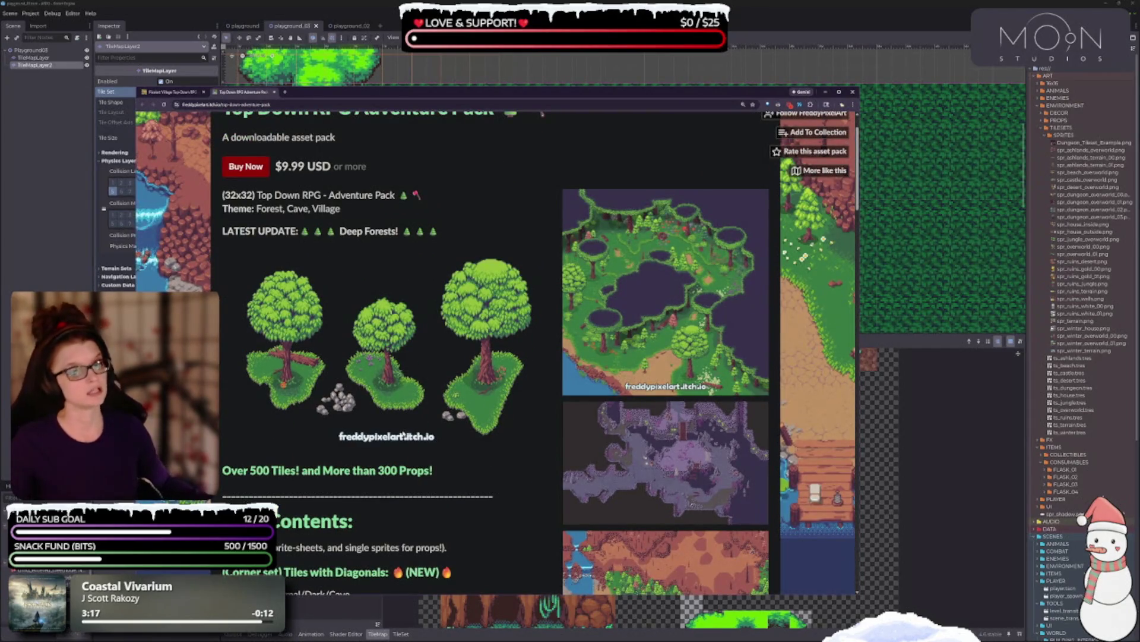
left_click(666, 291)
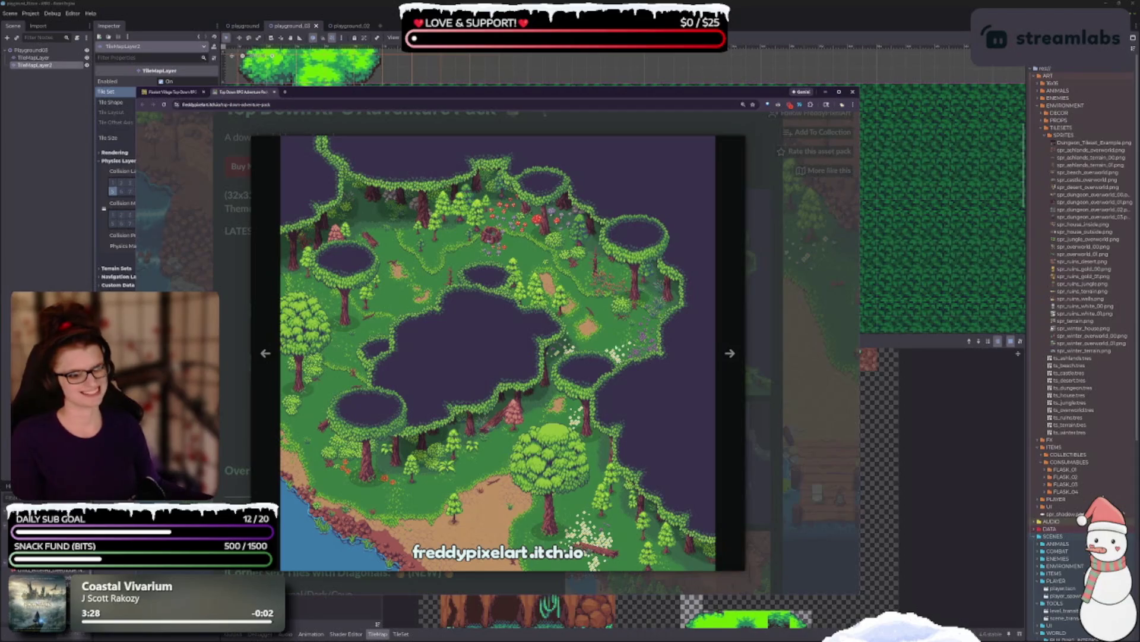
left_click(728, 360)
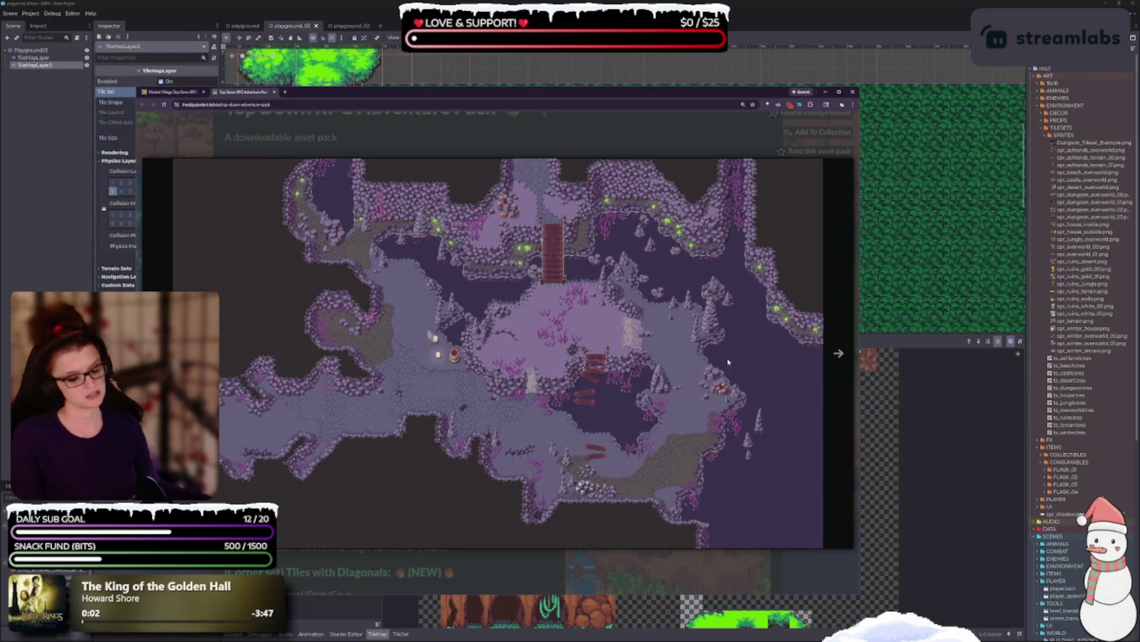
left_click(729, 359)
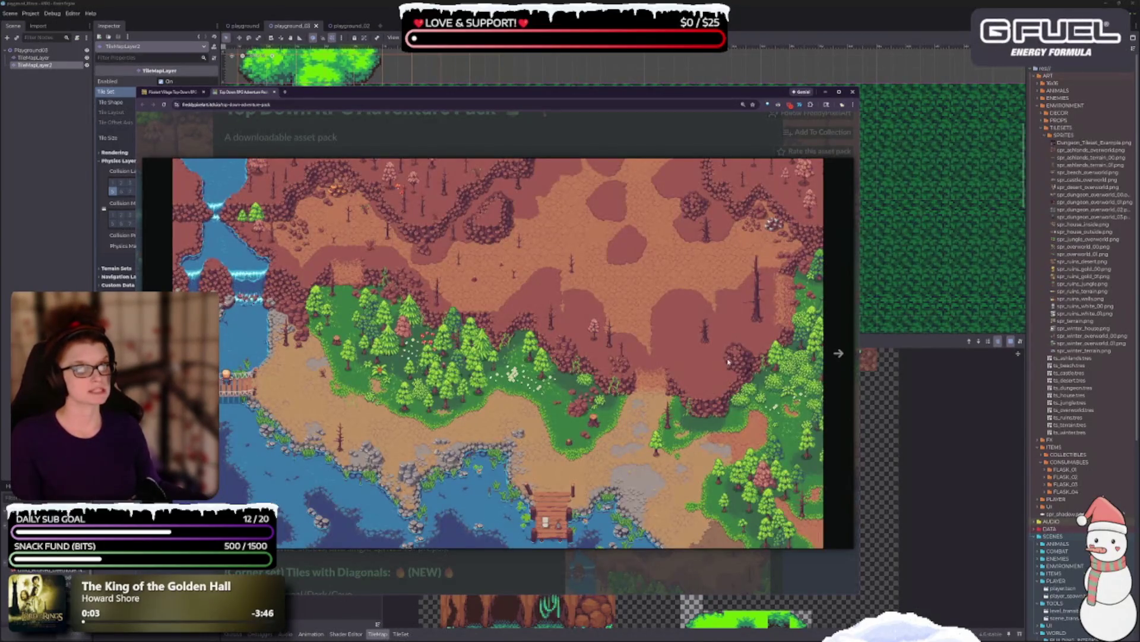
left_click(838, 353)
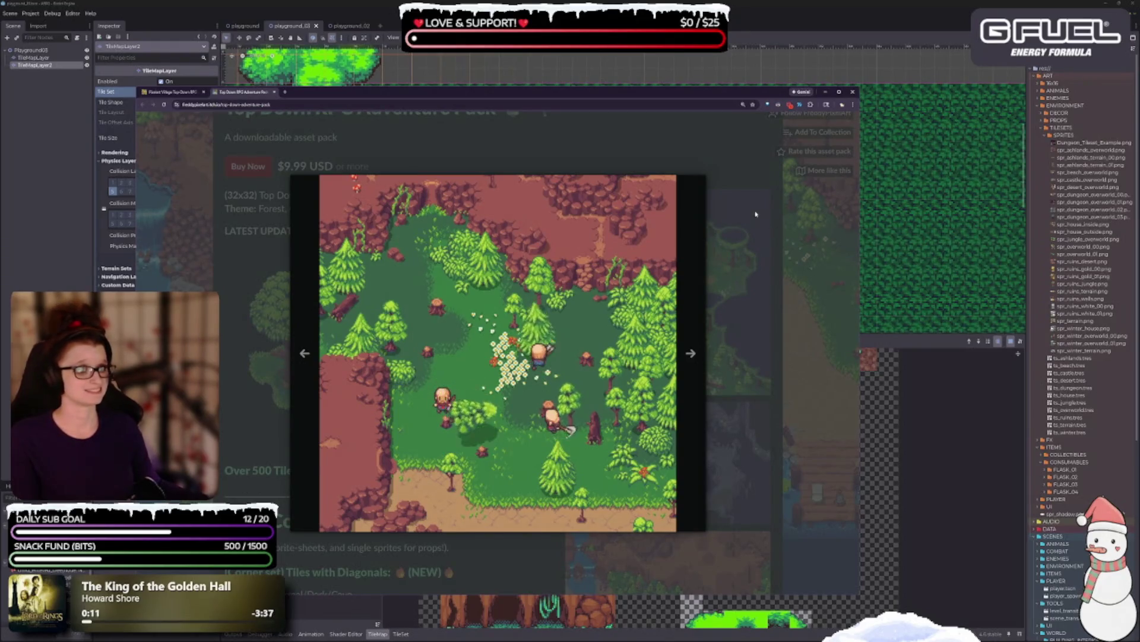
key("Escape")
Step: Scroll through the pack's contents list, then close the Top Down RPG Adventure Pack tab
scroll(671, 311, "down", 15)
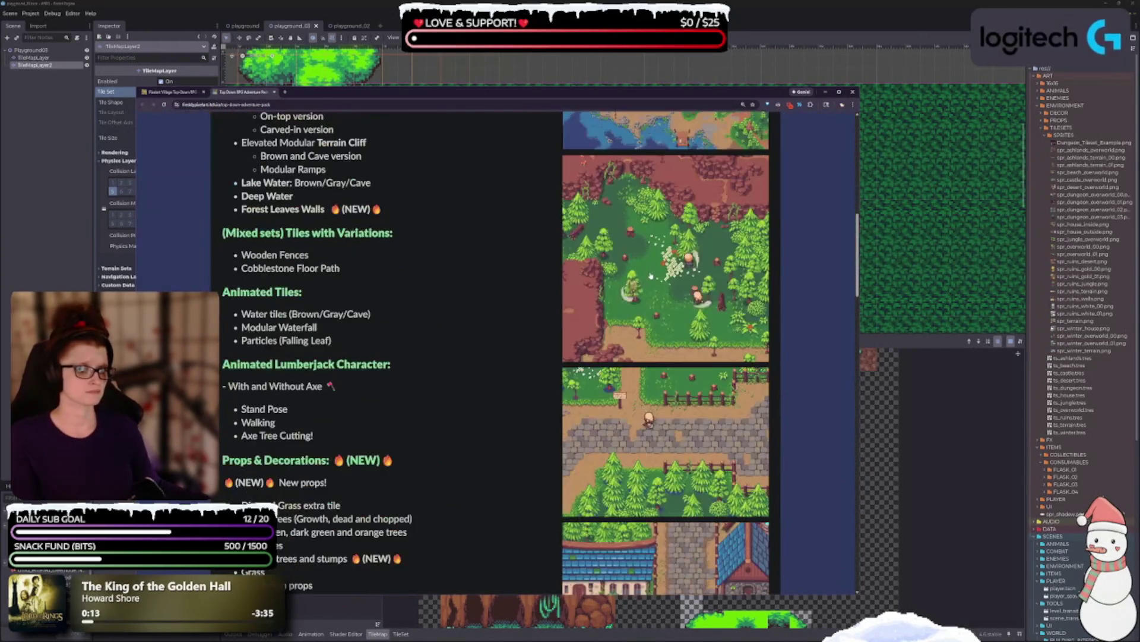
scroll(705, 466, "down", 3)
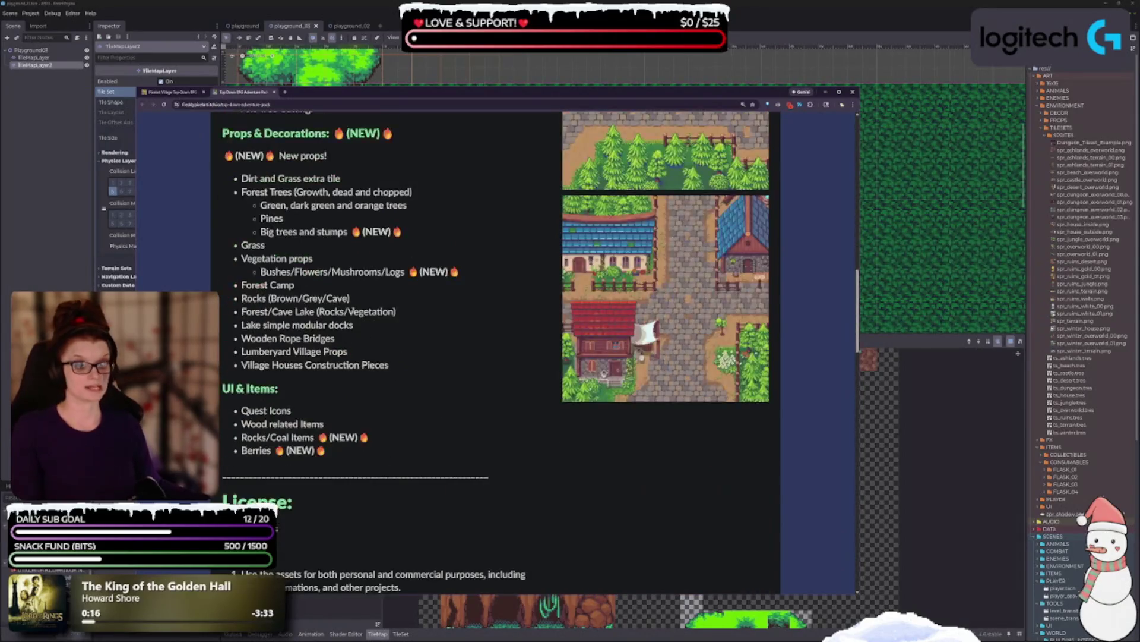
scroll(253, 327, "up", 15)
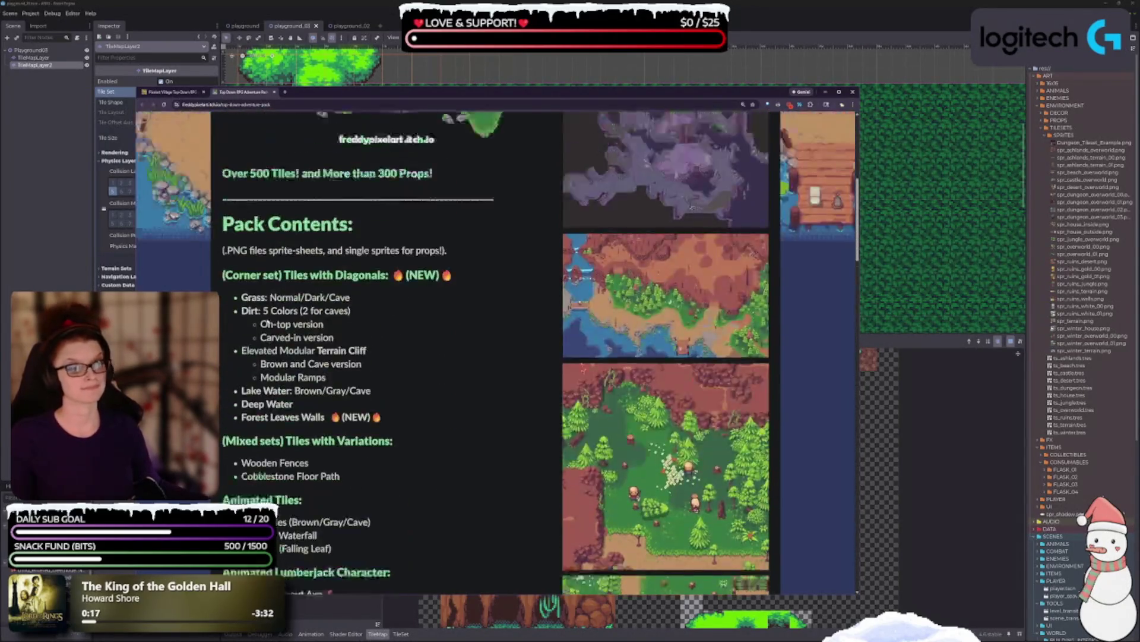
scroll(253, 327, "up", 3)
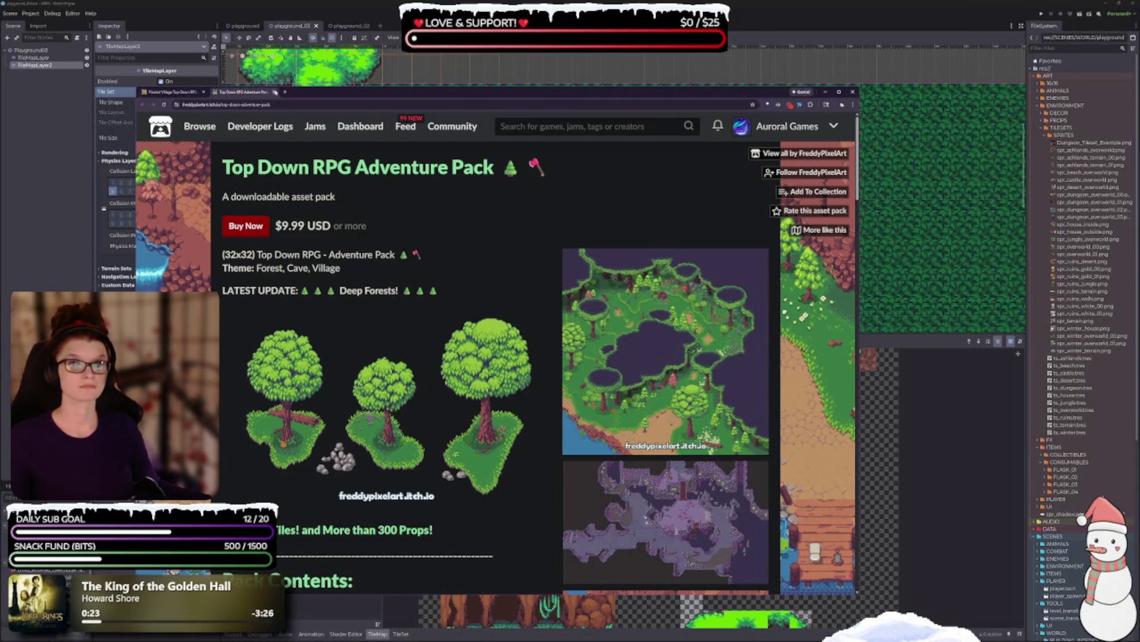
key("ctrl+w")
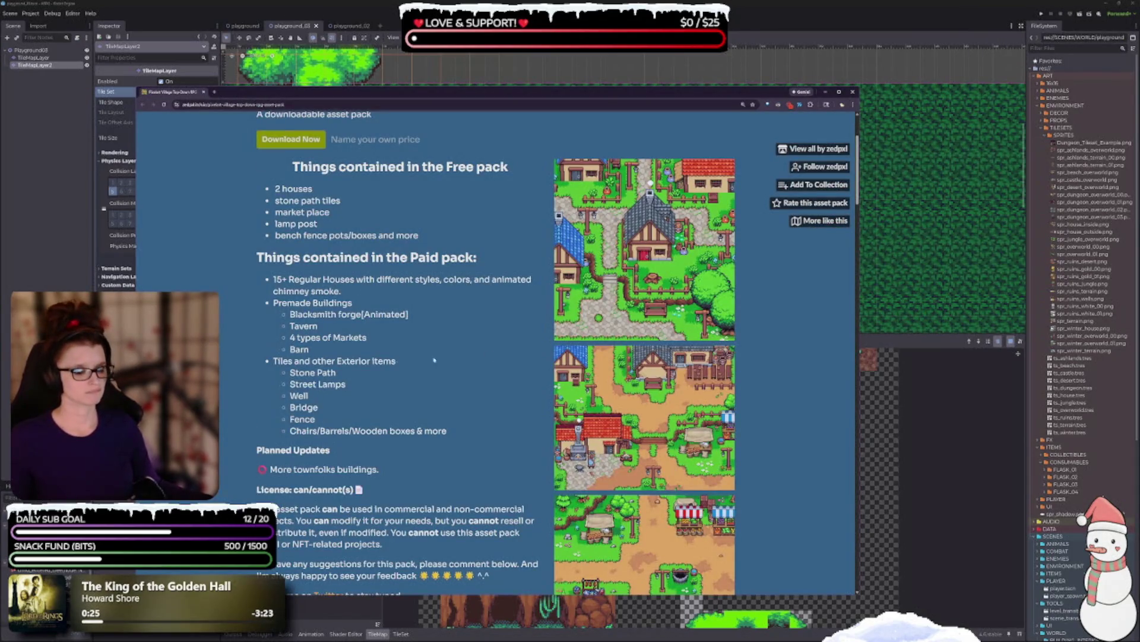
Step: Scroll to the top of the Pixel16 village pack page and close the browser
scroll(450, 356, "up", 3)
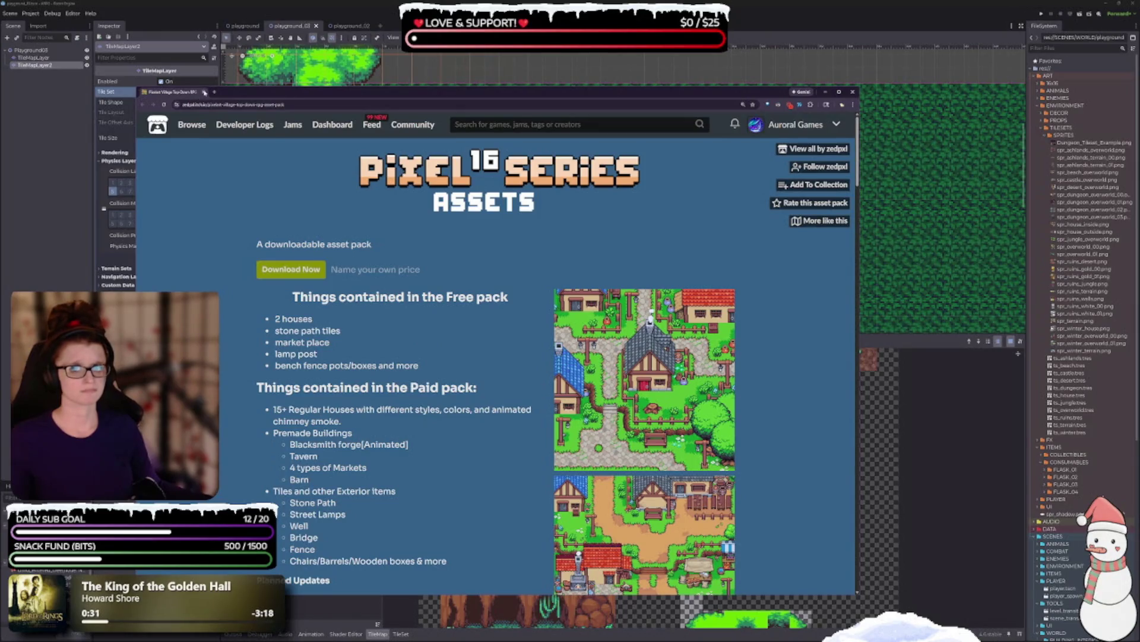
left_click(203, 92)
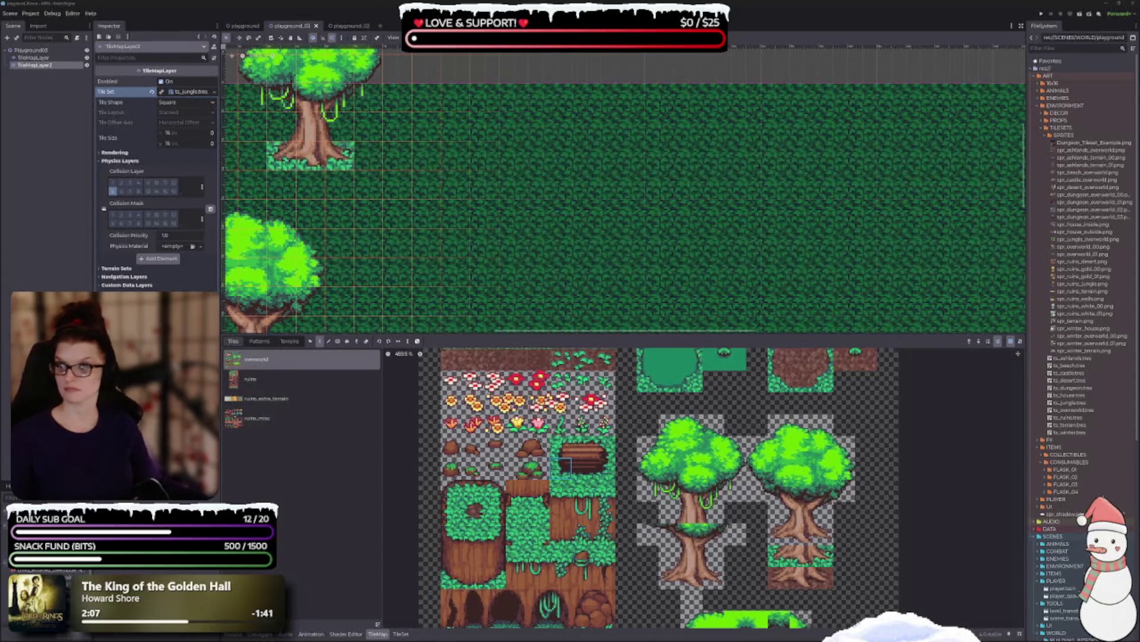
Step: Switch back to the browser showing the asset creator's itch.io profile
key("alt+Tab")
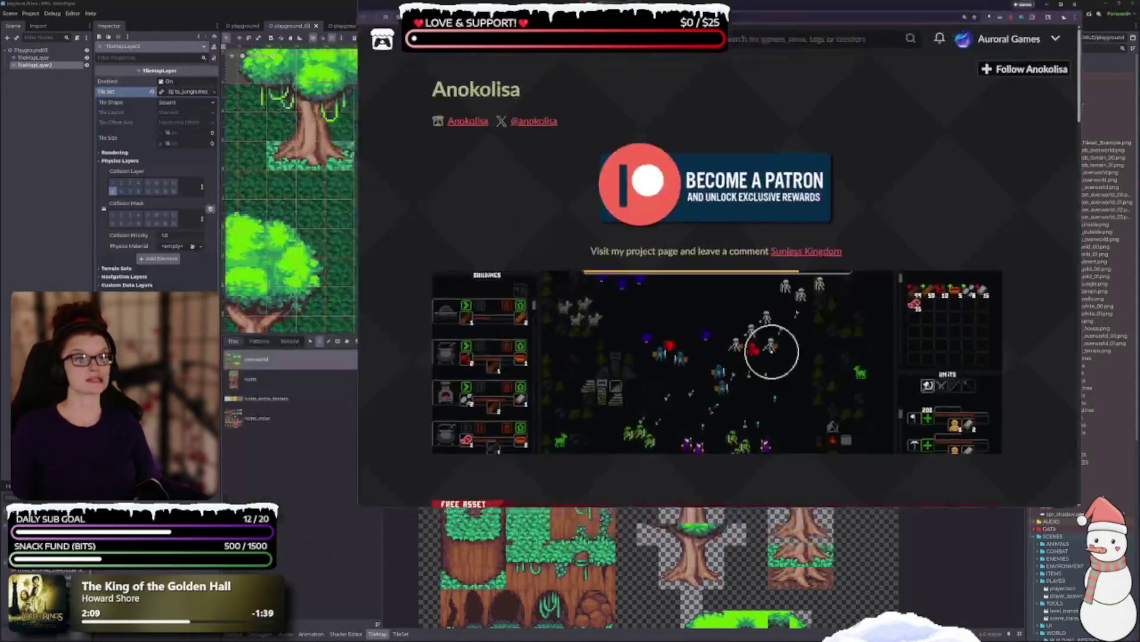
Step: Scroll through the Anokolisa profile's Hero's Journey packs, sliding one row sideways to reveal more packs
scroll(408, 315, "down", 5)
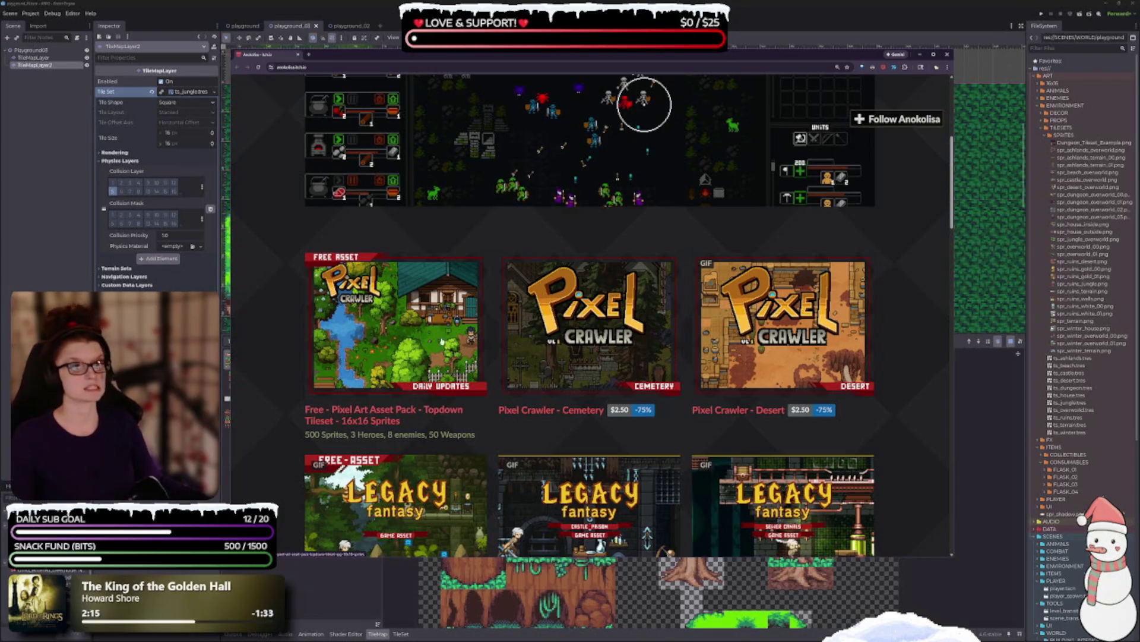
scroll(441, 340, "down", 3)
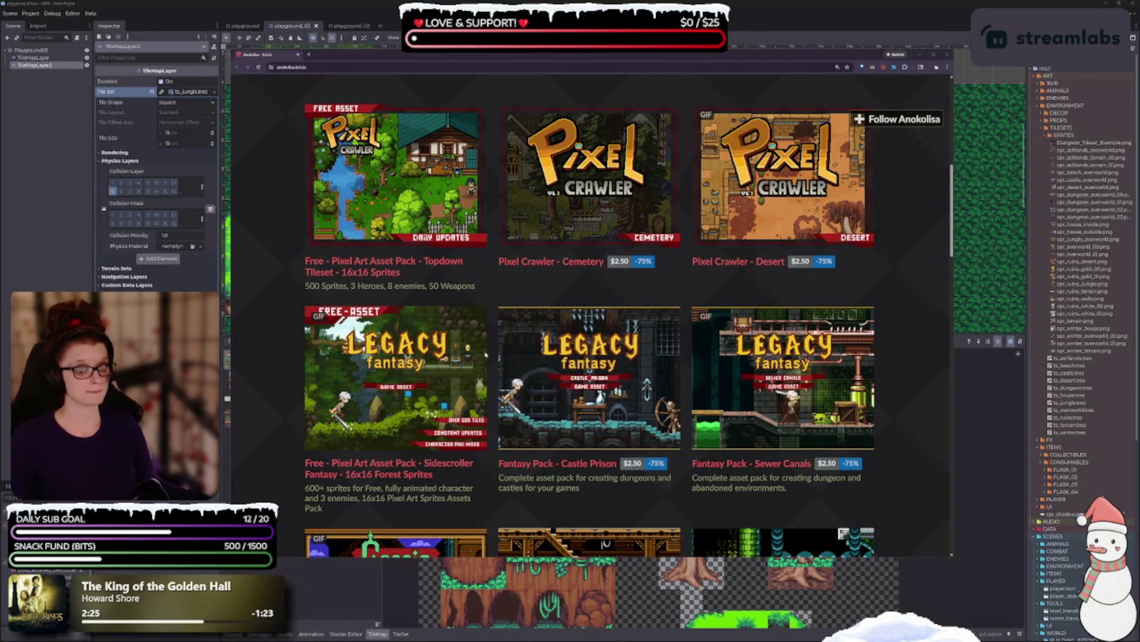
scroll(486, 356, "down", 1)
scroll(487, 359, "up", 1)
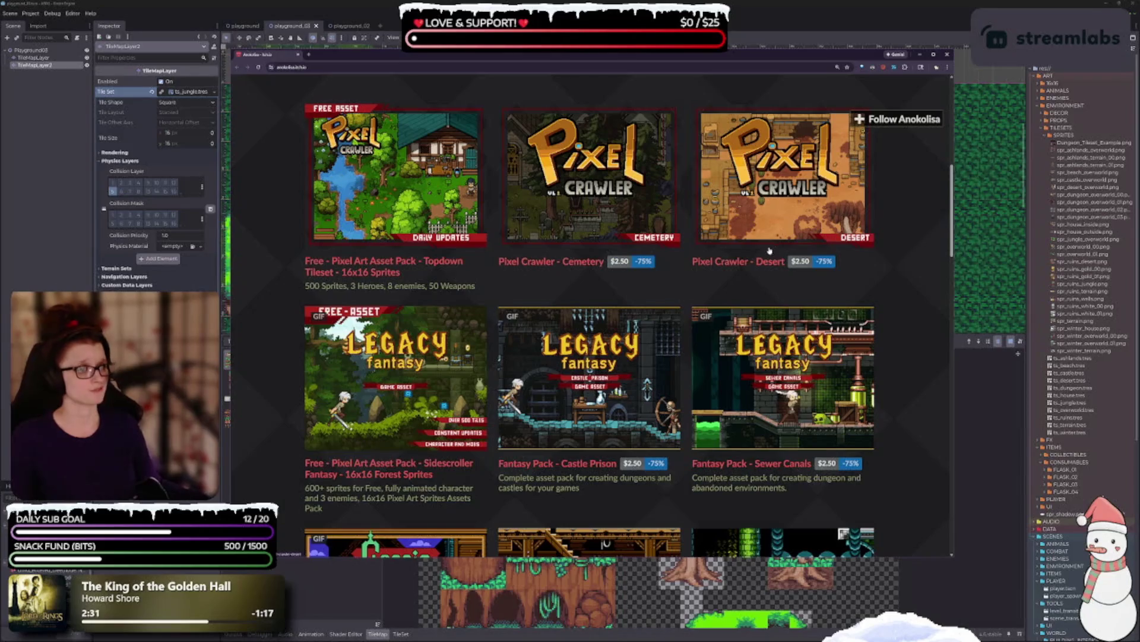
scroll(683, 244, "down", 3)
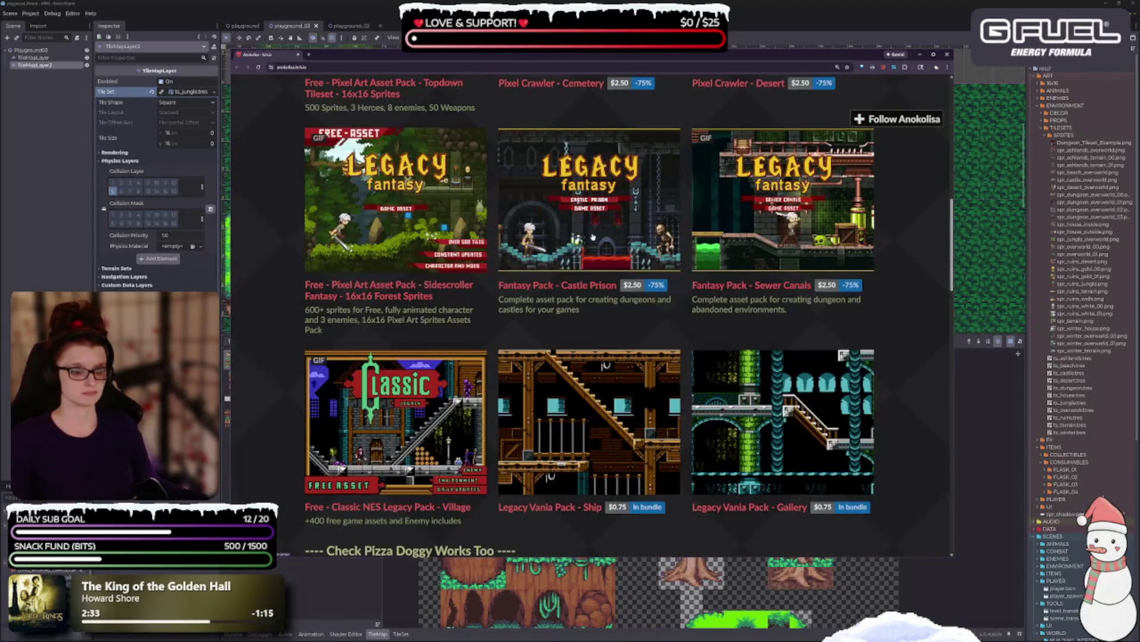
scroll(464, 333, "down", 1)
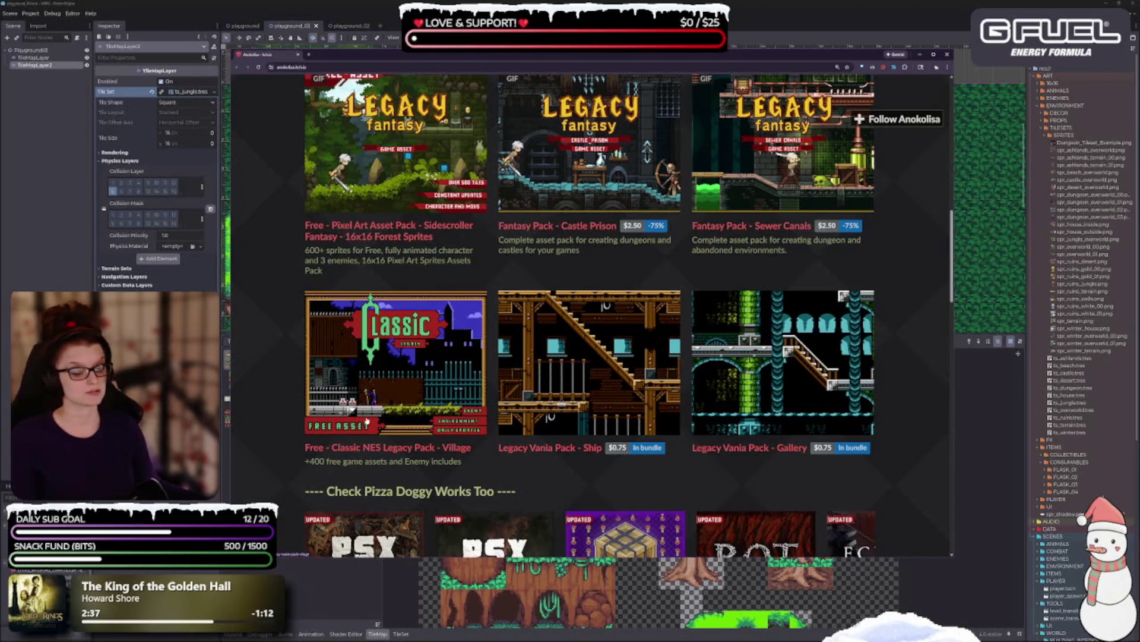
scroll(353, 383, "down", 2)
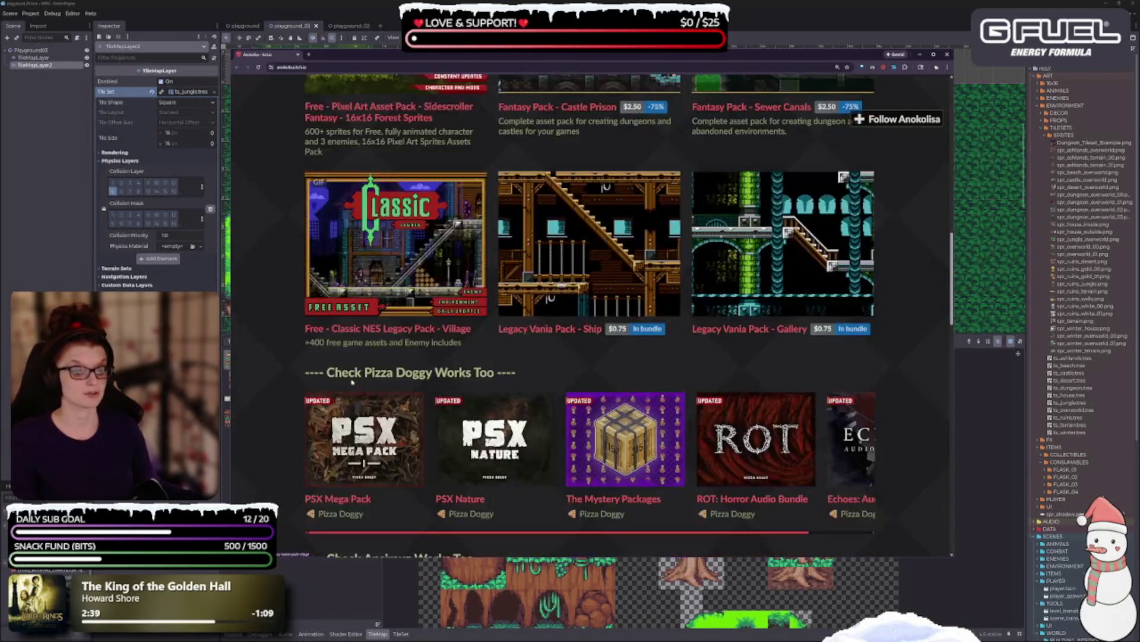
scroll(330, 398, "down", 1)
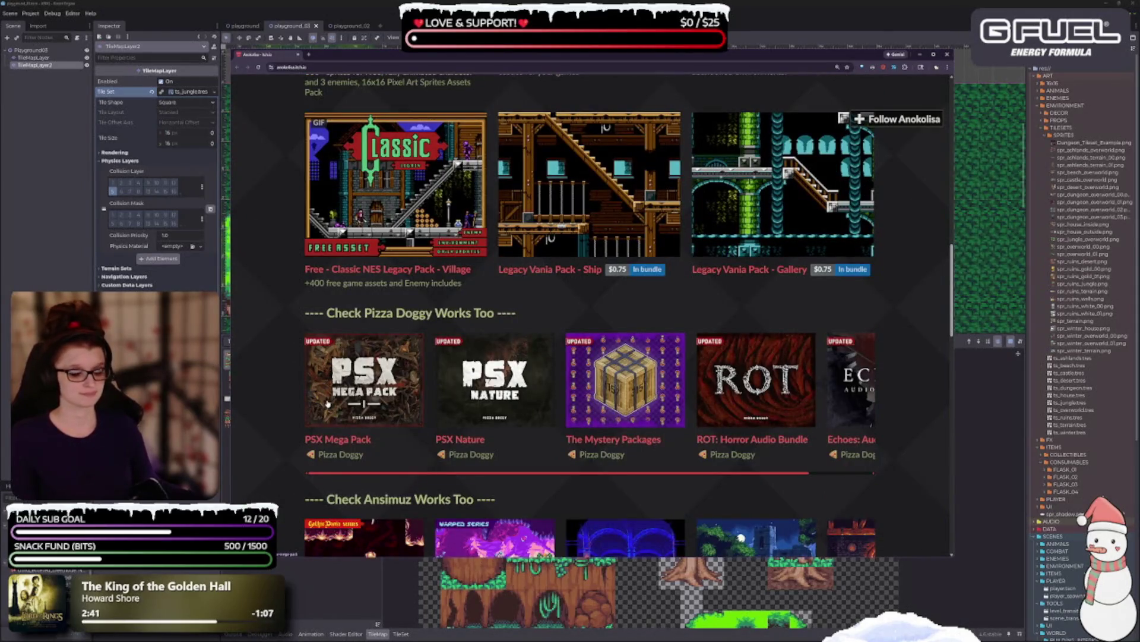
scroll(321, 249, "down", 1)
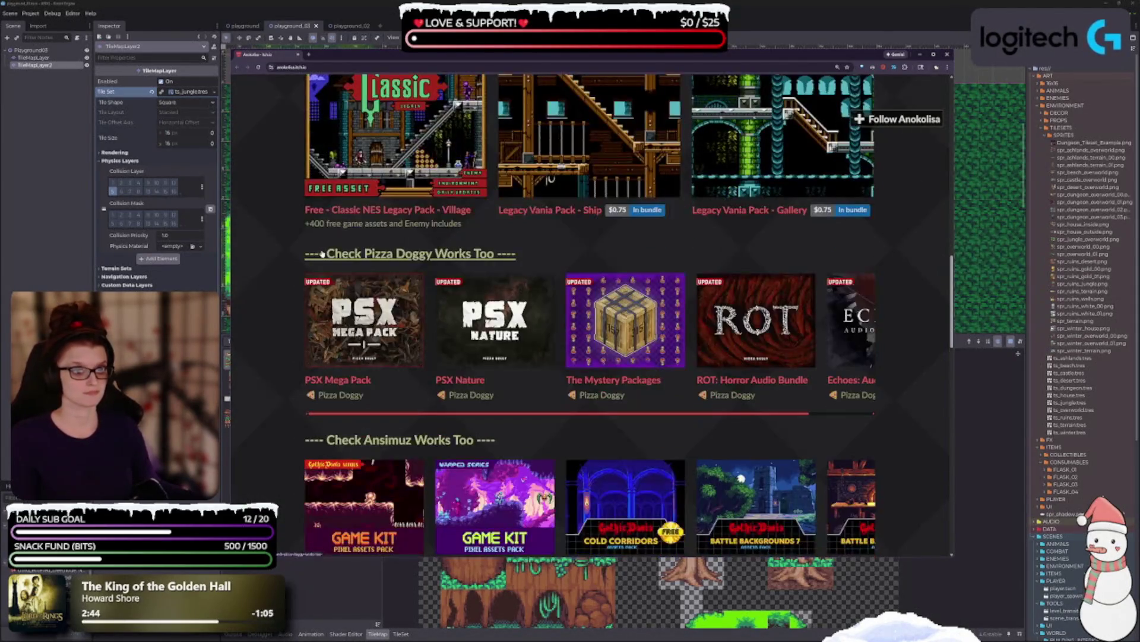
scroll(321, 256, "down", 2)
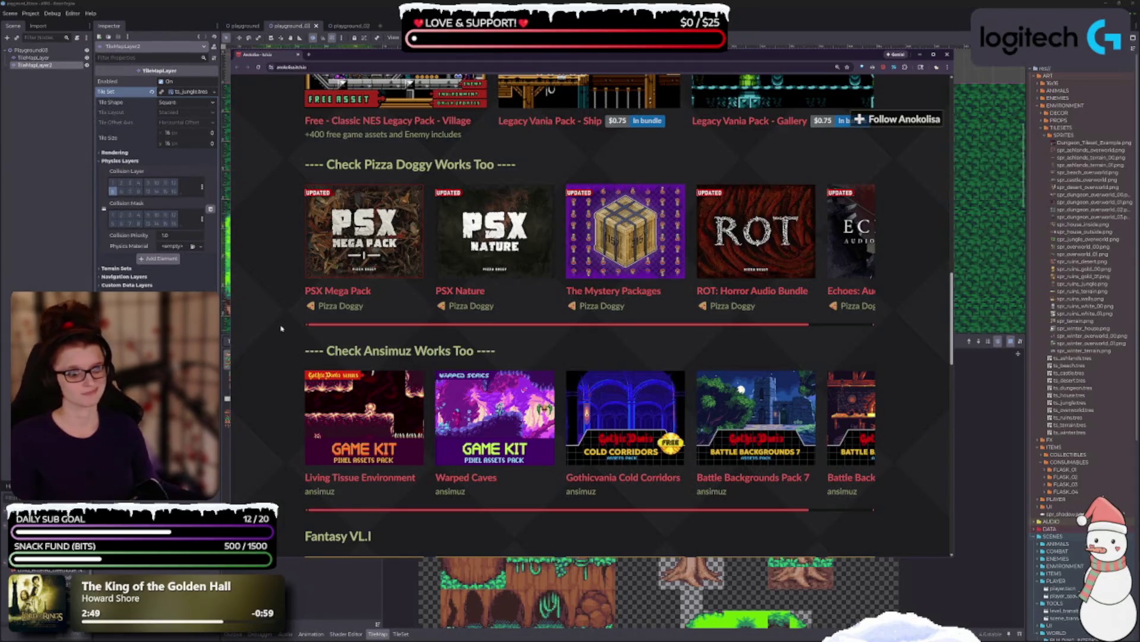
scroll(276, 334, "down", 1)
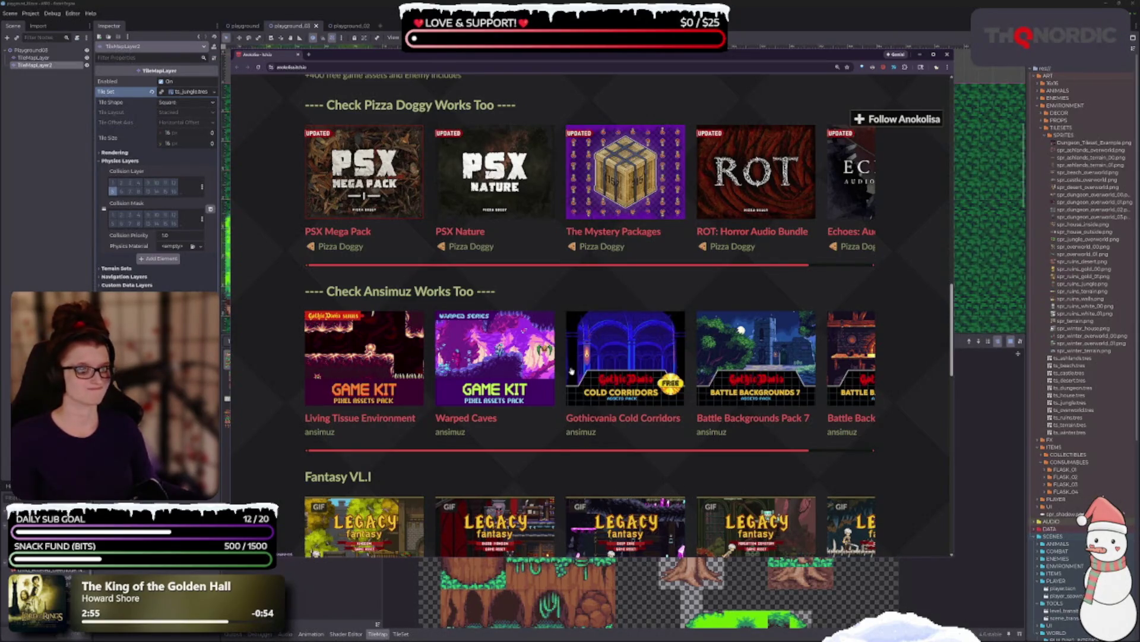
left_click_drag(689, 450, 751, 450)
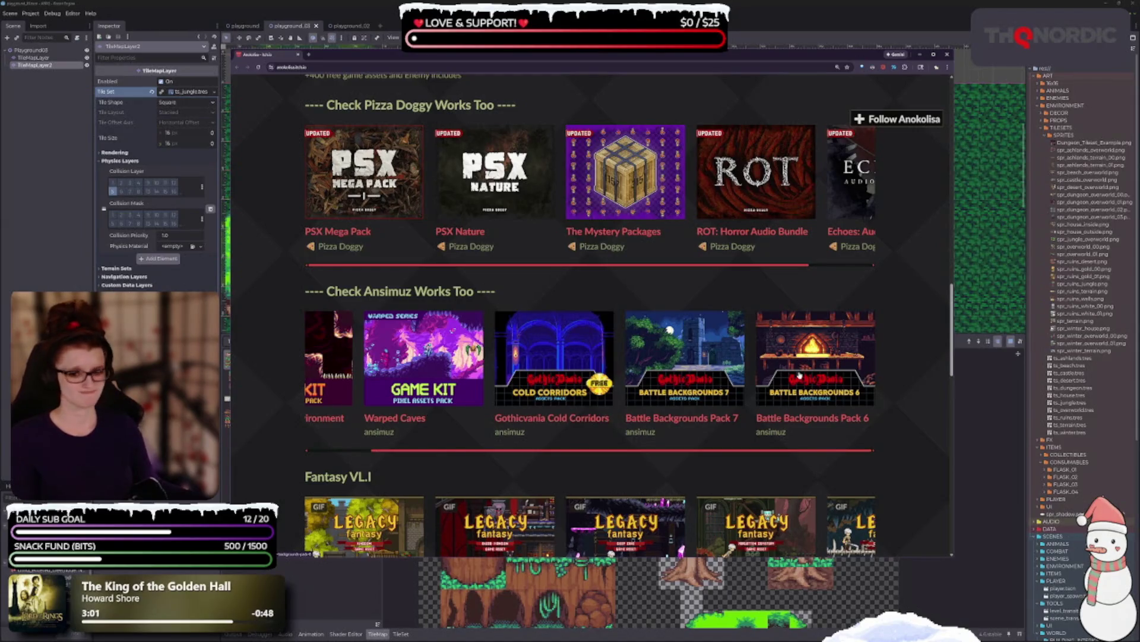
Step: Continue down to the Legacy Adventure Assets Pack series (Forest, Ruins, Garden, Sewer), sliding rows sideways
scroll(757, 342, "down", 2)
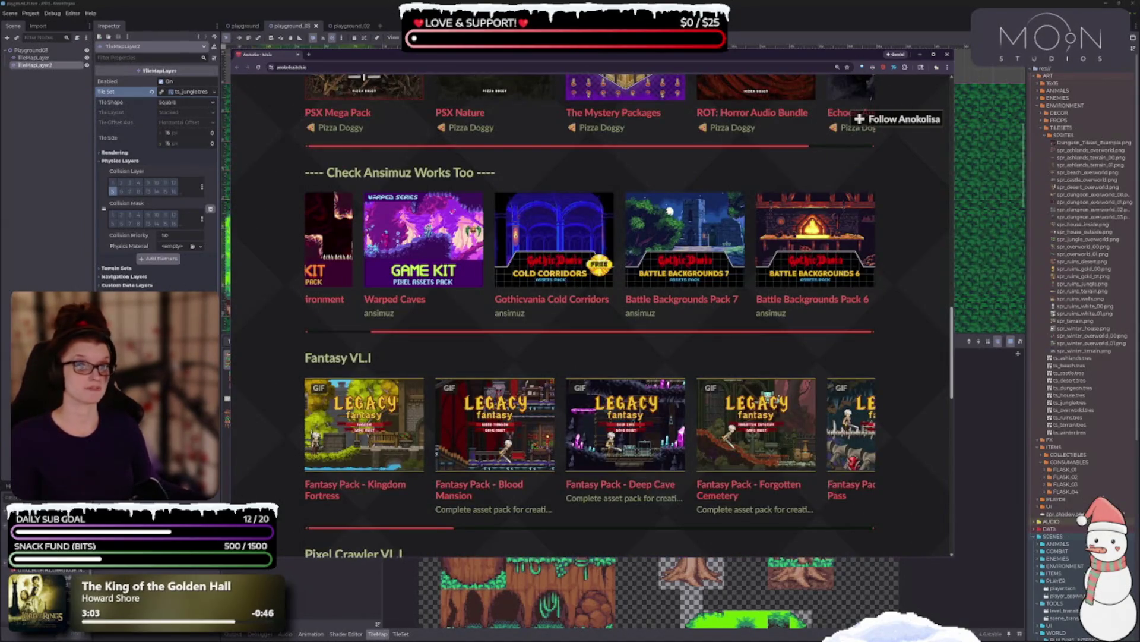
scroll(494, 315, "down", 2)
scroll(450, 298, "down", 1)
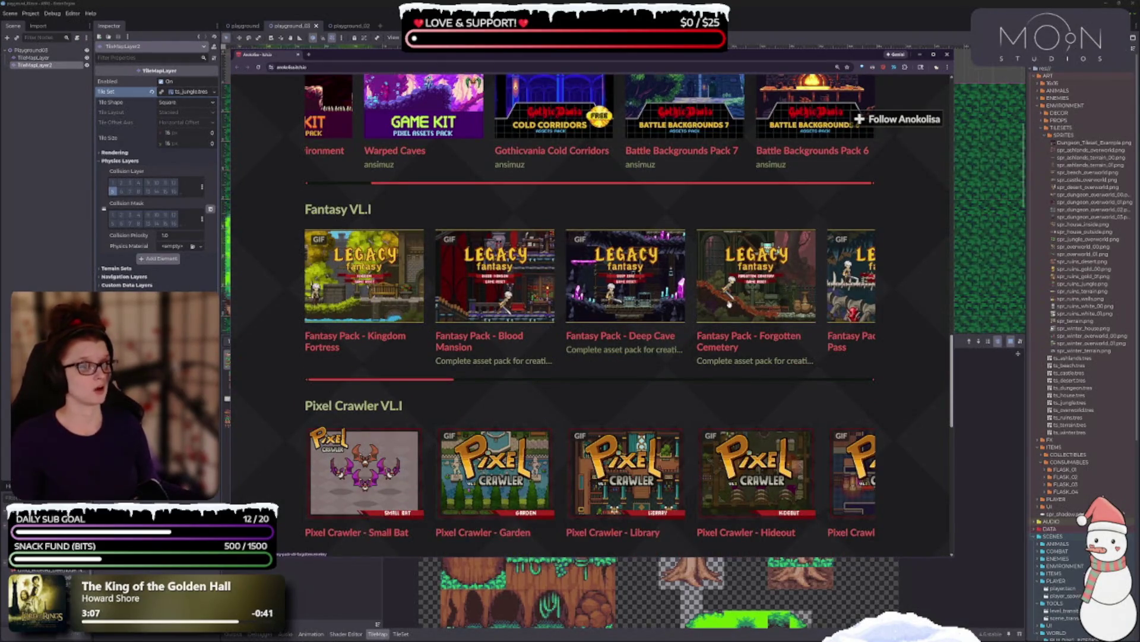
scroll(661, 307, "down", 2)
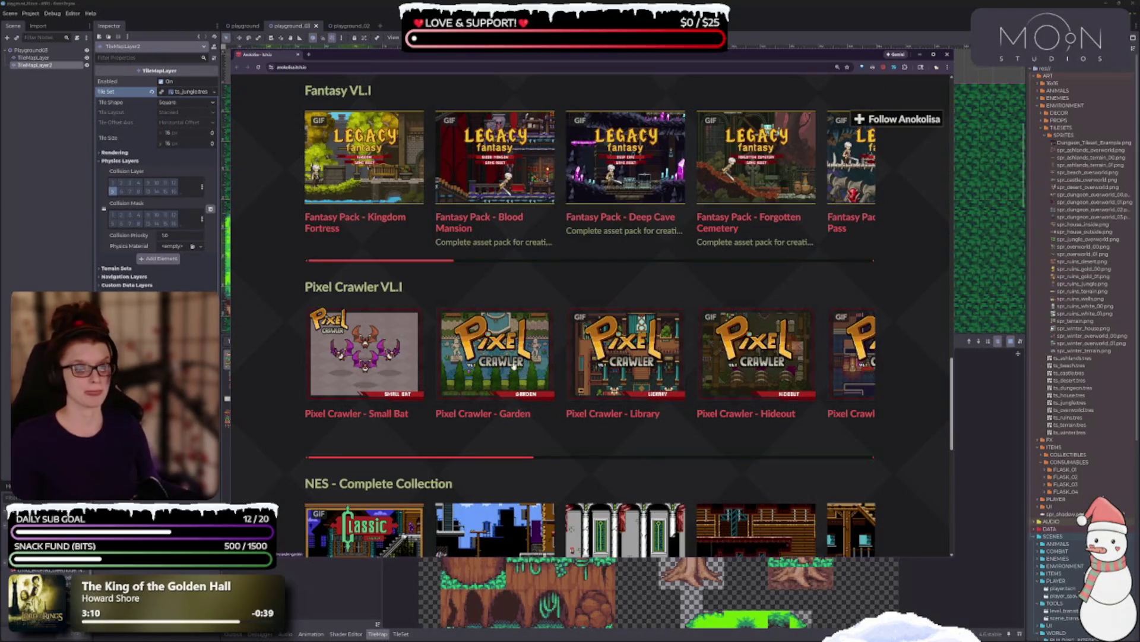
scroll(539, 334, "down", 1)
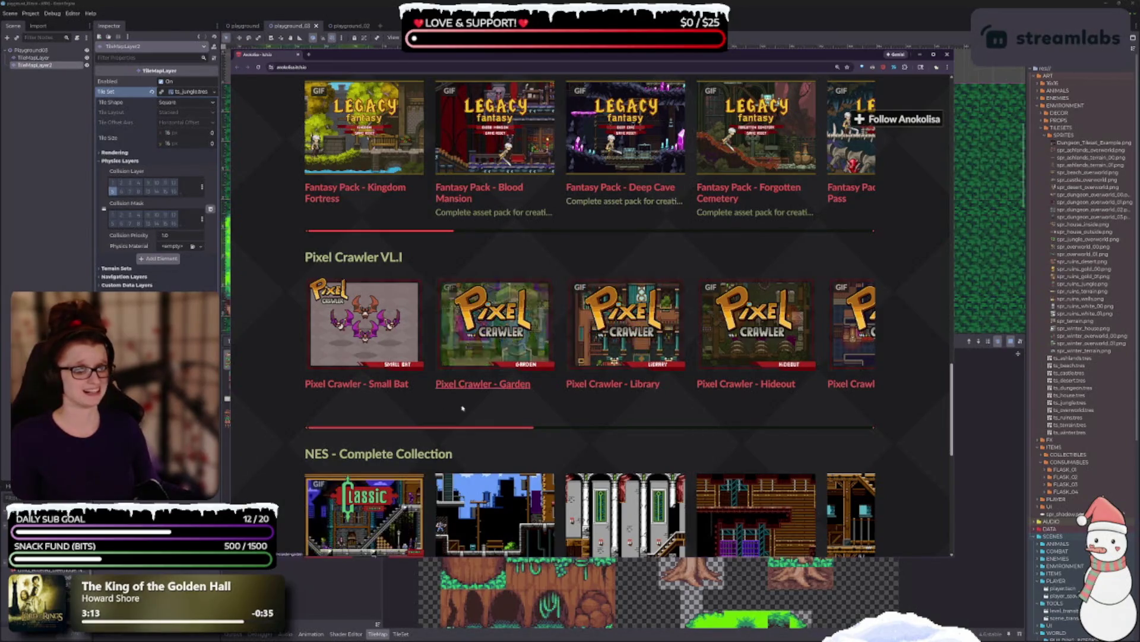
left_click_drag(446, 427, 601, 437)
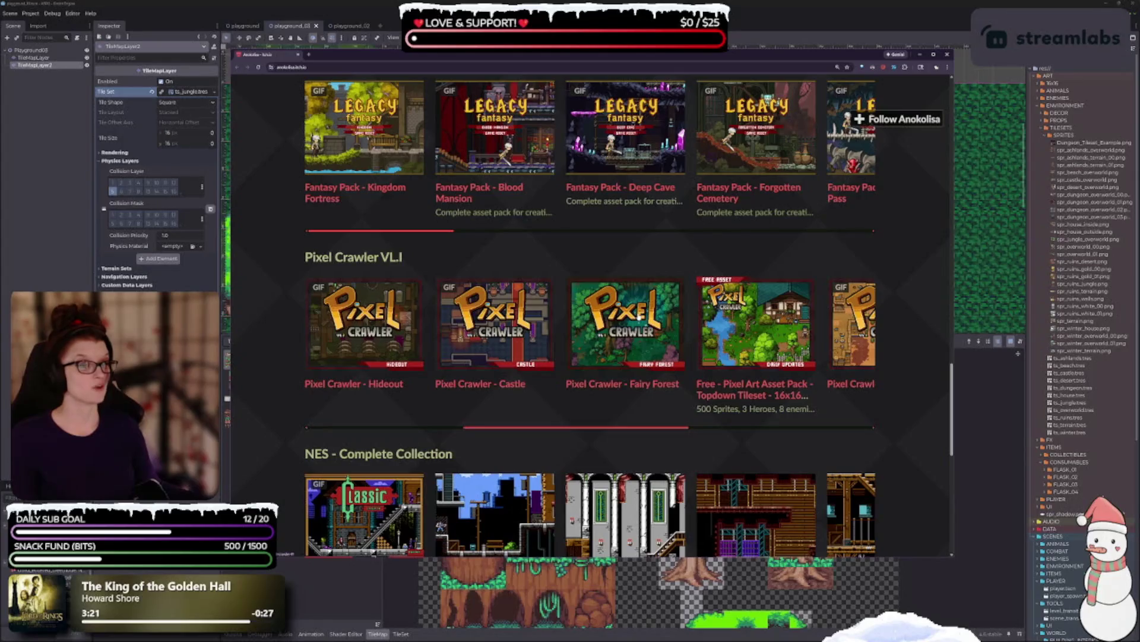
scroll(629, 308, "down", 2)
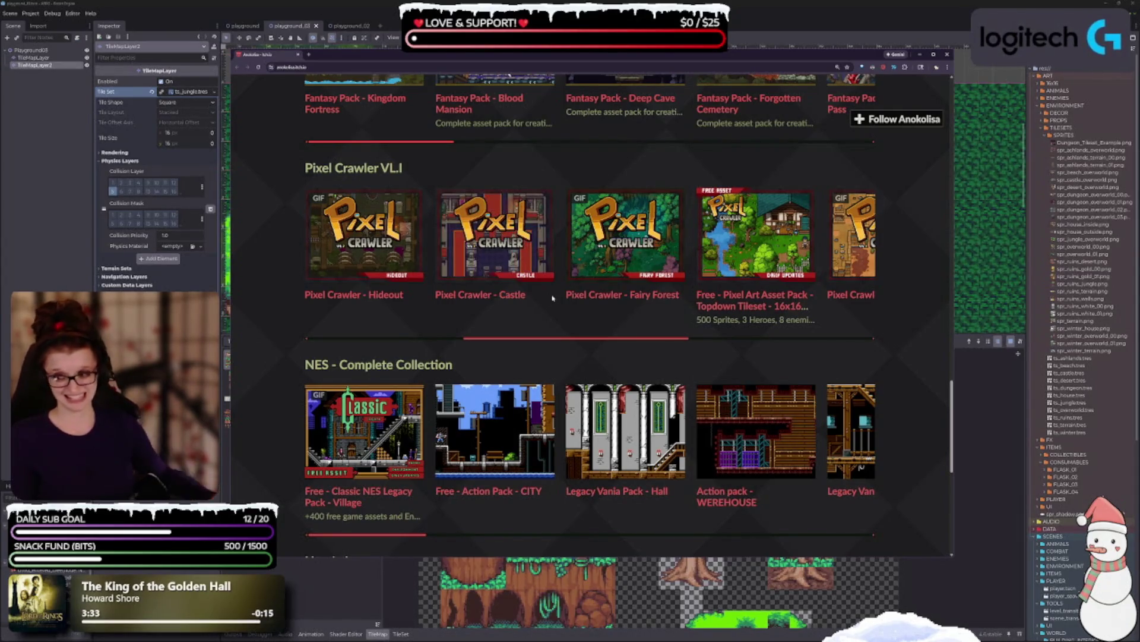
scroll(488, 447, "down", 2)
scroll(489, 447, "down", 5)
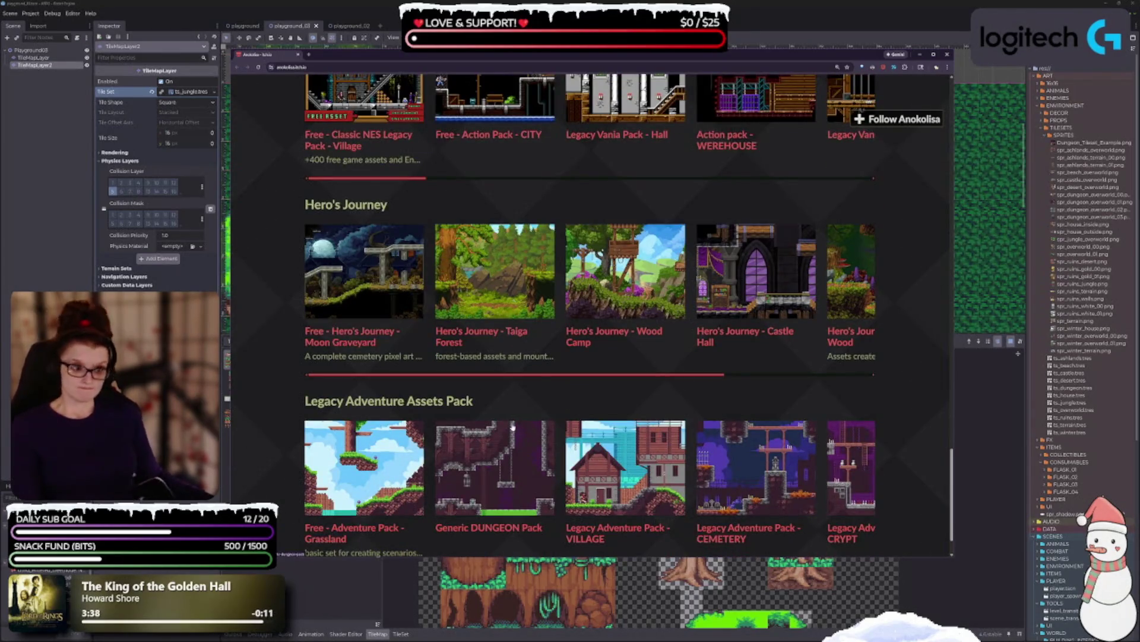
scroll(512, 426, "down", 1)
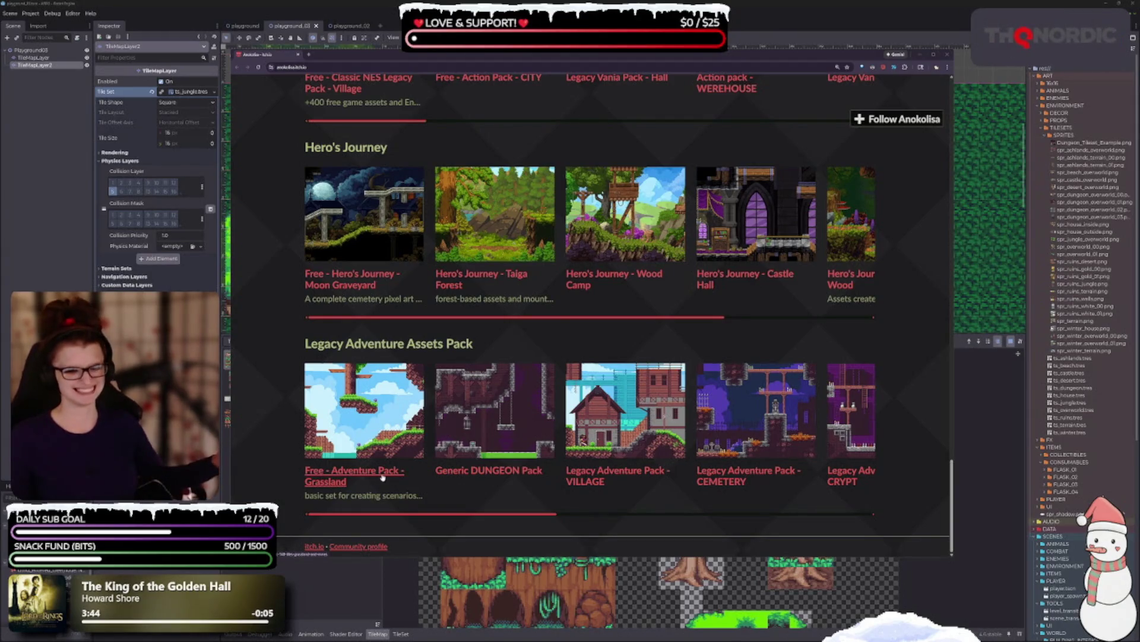
left_click_drag(396, 514, 715, 505)
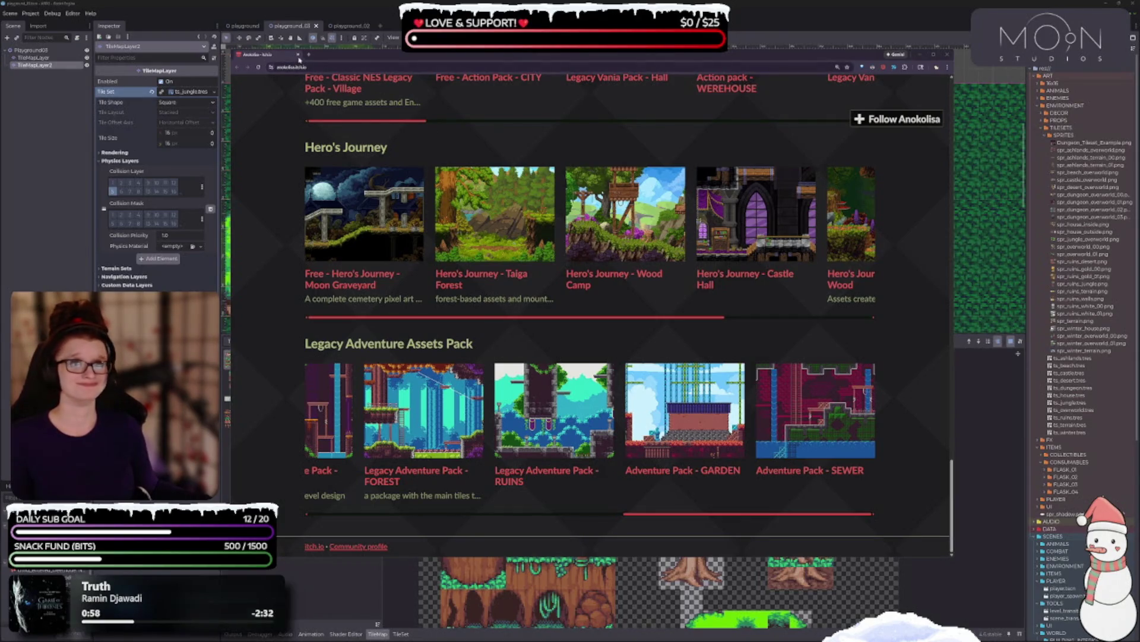
Step: Close the itch.io browser window to return to the Godot grass-and-trees tilemap
left_click(298, 54)
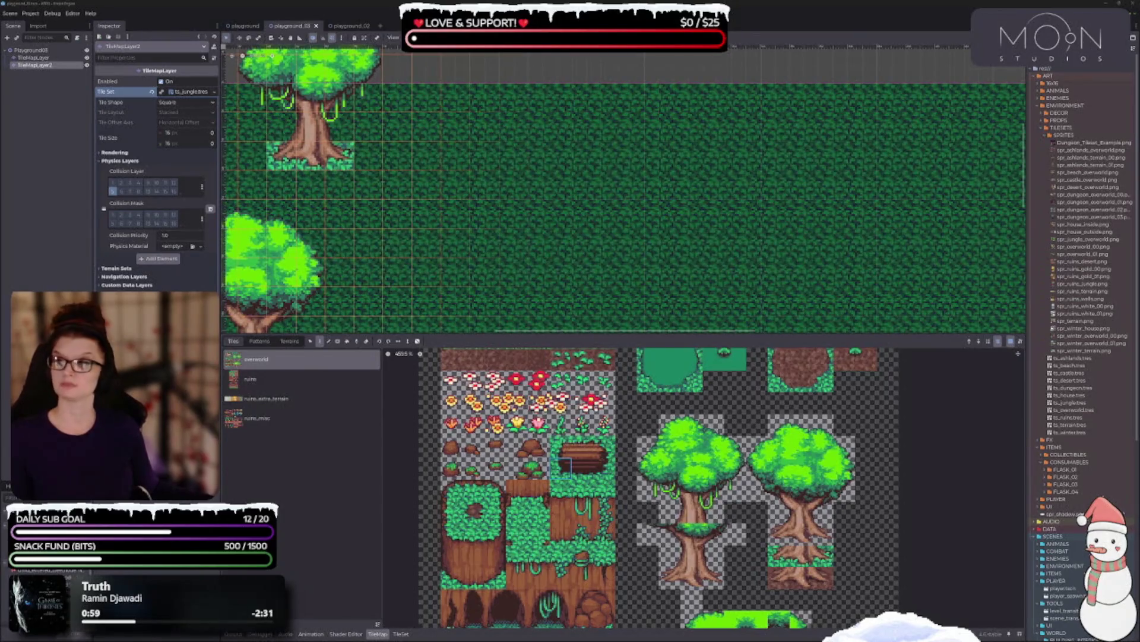
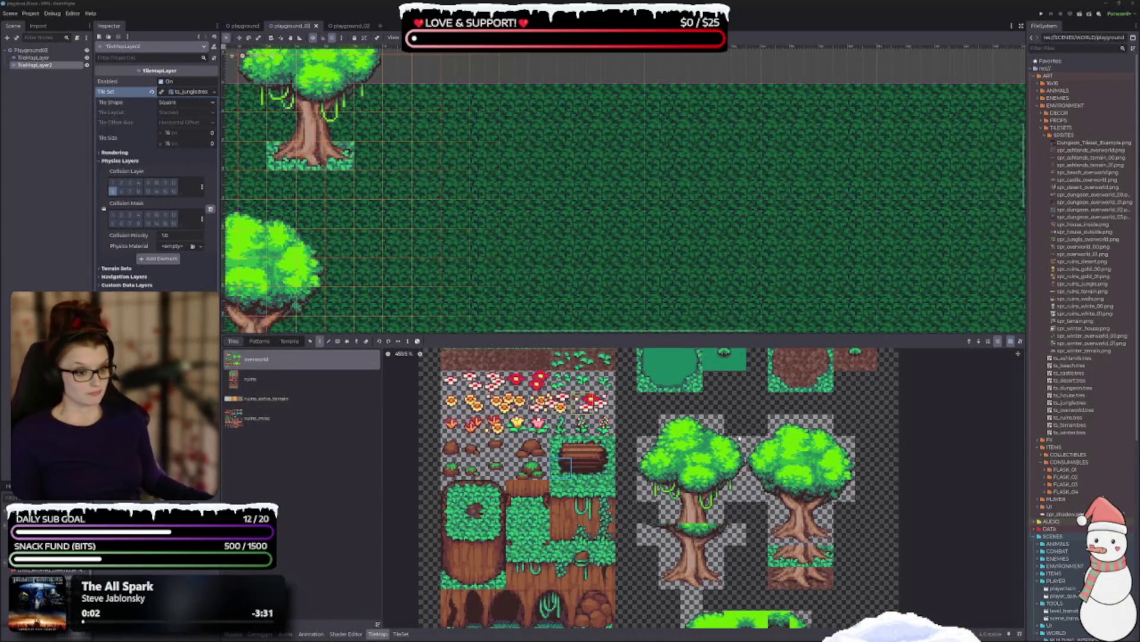
Step: Enlarge the map area by lowering the TileMap bottom panel divider
scroll(574, 510, "down", 4)
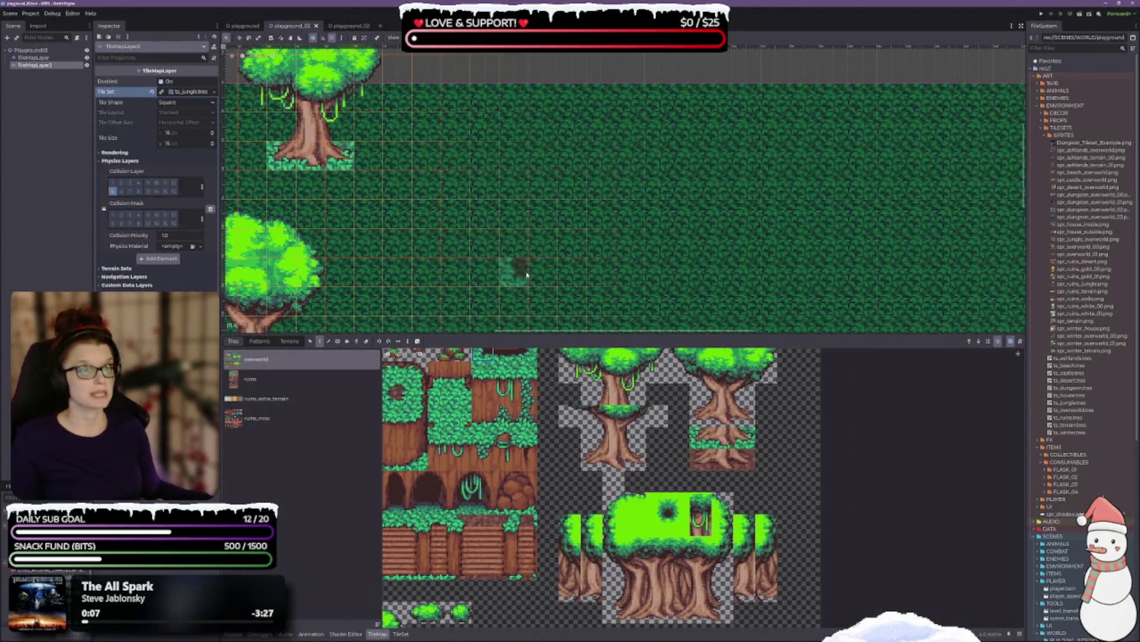
mouse_move(534, 334)
left_mouse_down()
mouse_move(534, 455)
mouse_move(534, 371)
left_mouse_up()
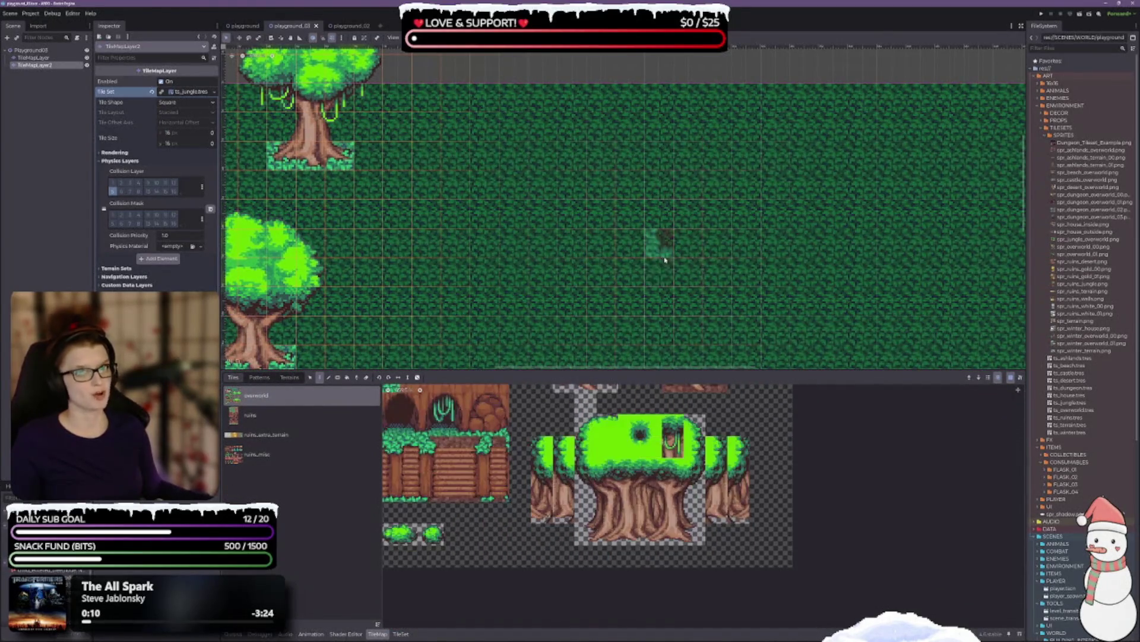
scroll(656, 248, "down", 3)
scroll(654, 243, "right", 5)
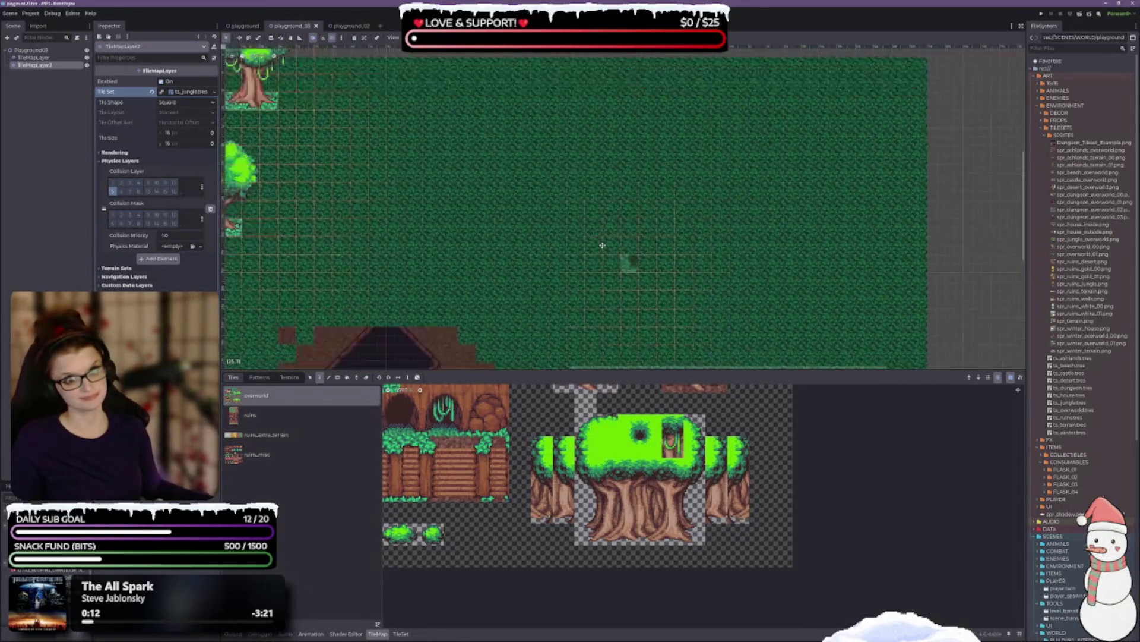
scroll(594, 232, "down", 2)
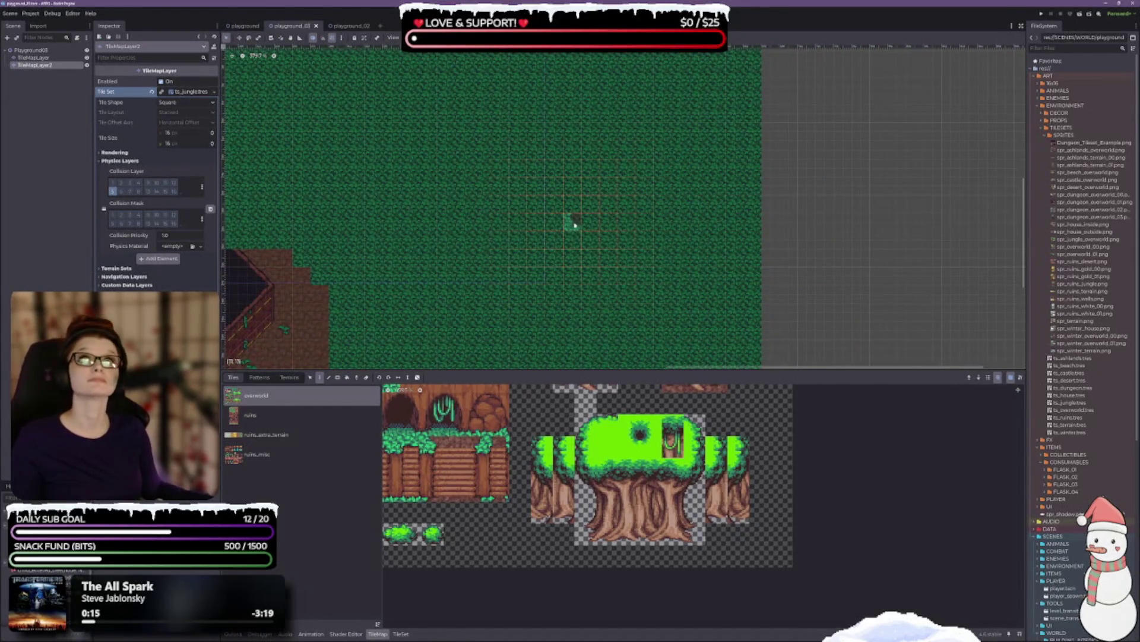
Step: Scroll the atlas to the large jungle tree and select a block of tree-trunk tiles
scroll(695, 266, "up", 2)
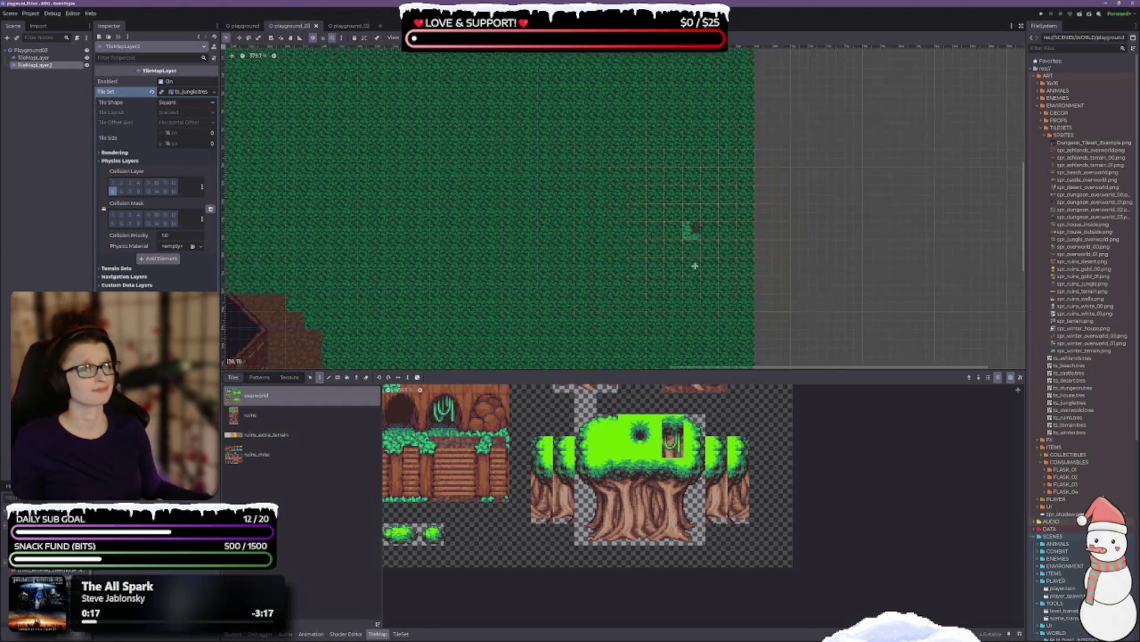
scroll(594, 279, "up", 2)
scroll(594, 279, "left", 2)
scroll(473, 262, "up", 1)
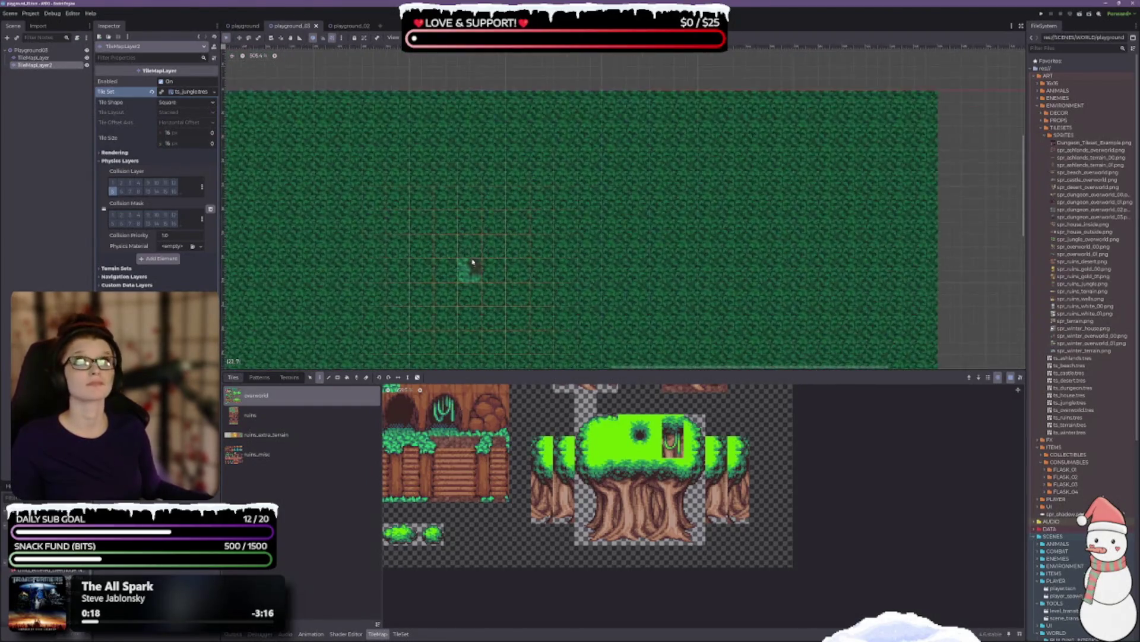
scroll(472, 262, "up", 1)
scroll(466, 208, "up", 1)
scroll(544, 262, "up", 1)
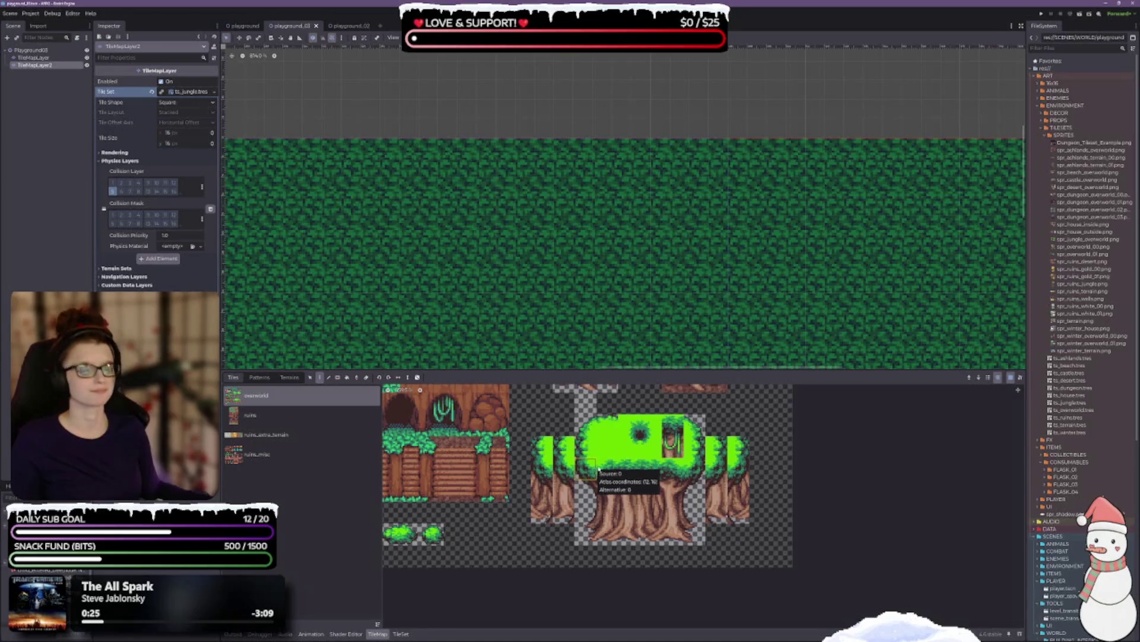
mouse_move(598, 469)
left_mouse_down()
mouse_move(609, 535)
mouse_move(678, 536)
left_mouse_up()
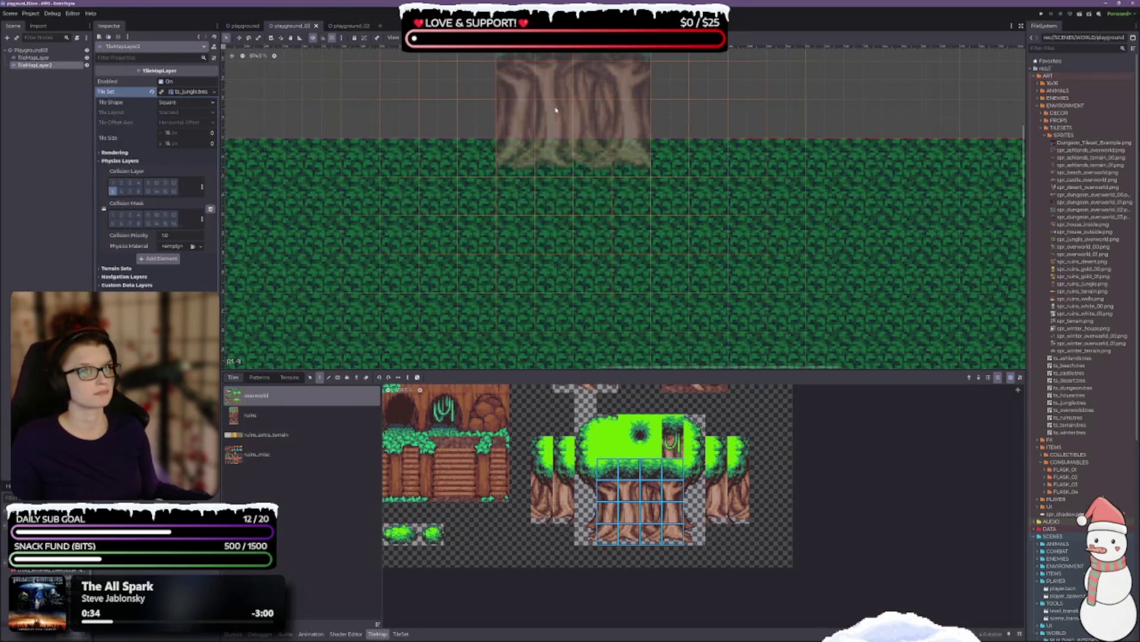
Step: Stamp one canopy-topped trunk block on the grass's top edge, undoing an extra second stamp
left_click(552, 144)
left_click_drag(677, 144, 586, 196)
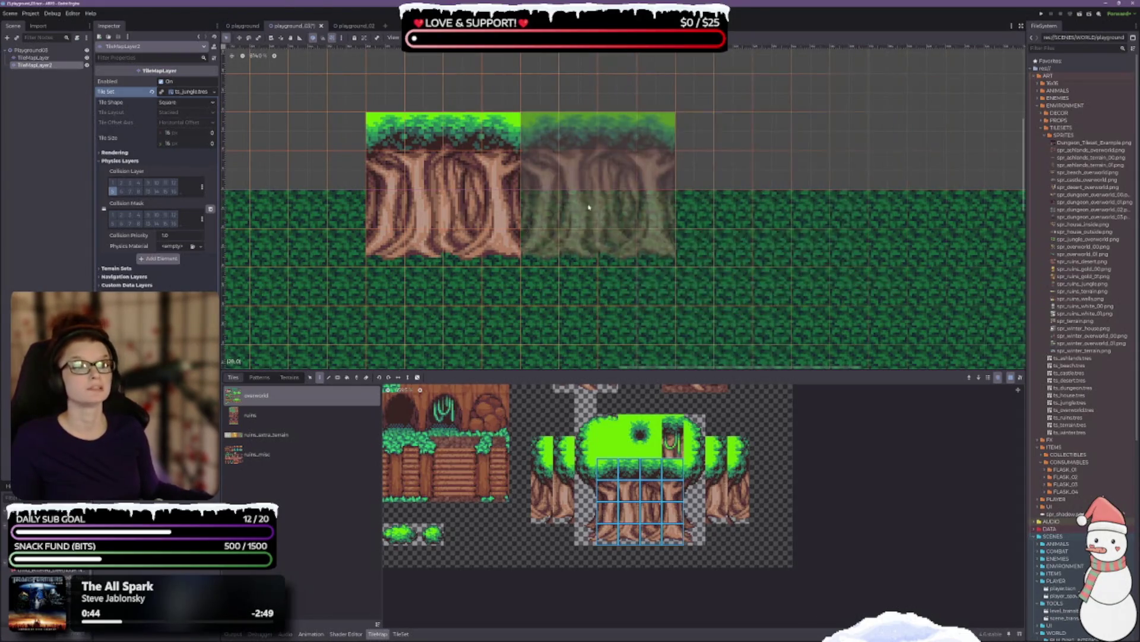
left_click(596, 201)
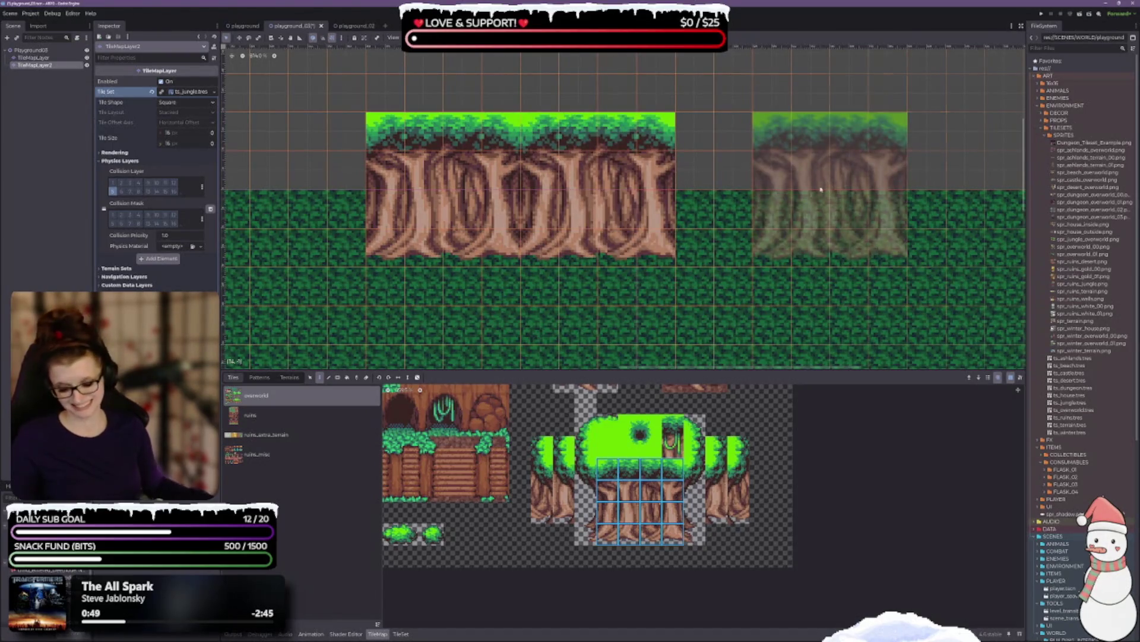
key("ctrl+z")
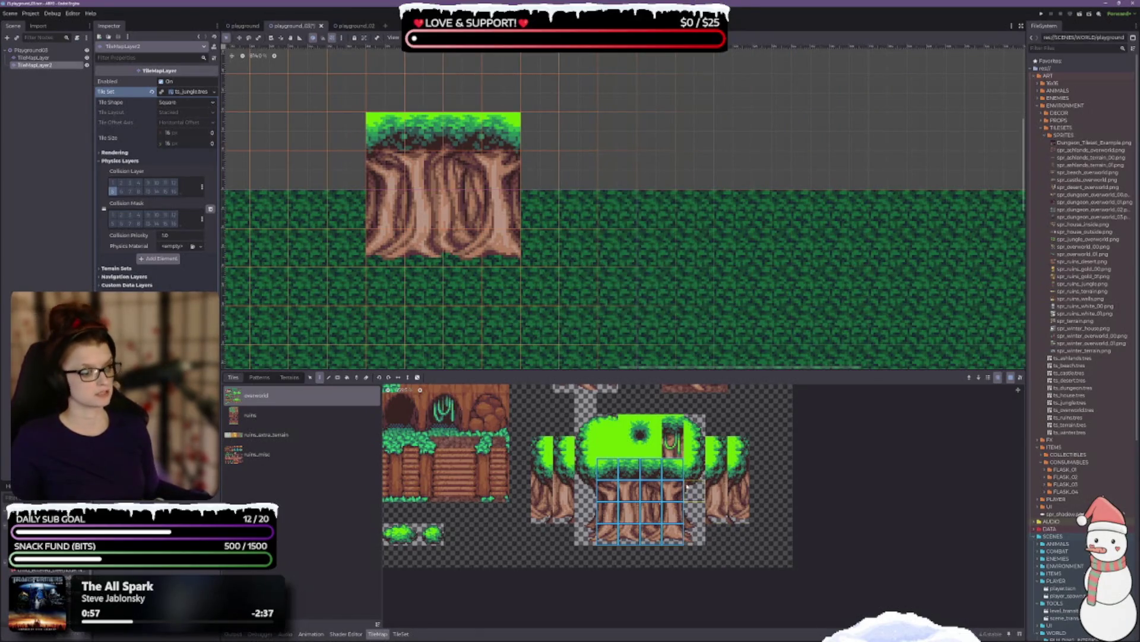
left_click(650, 479)
Step: Select a 3x4 trunk block and extend the trunk wall rightward along the grass top
mouse_move(637, 472)
left_mouse_down()
mouse_move(660, 489)
mouse_move(677, 538)
left_mouse_up()
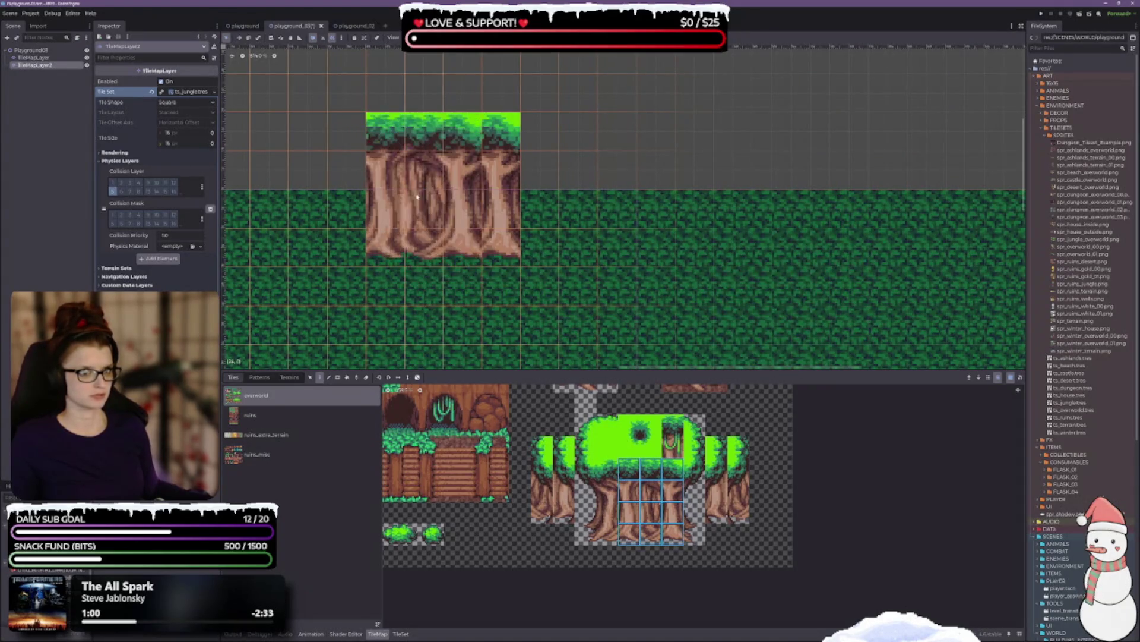
left_click(494, 207)
left_click(533, 202)
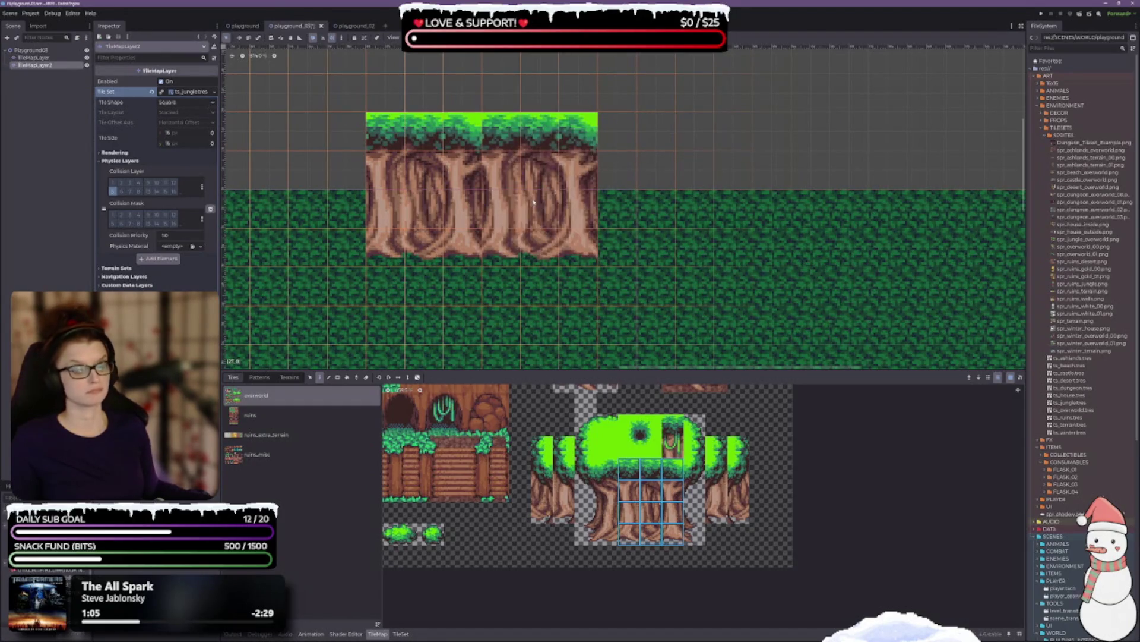
left_click(618, 205)
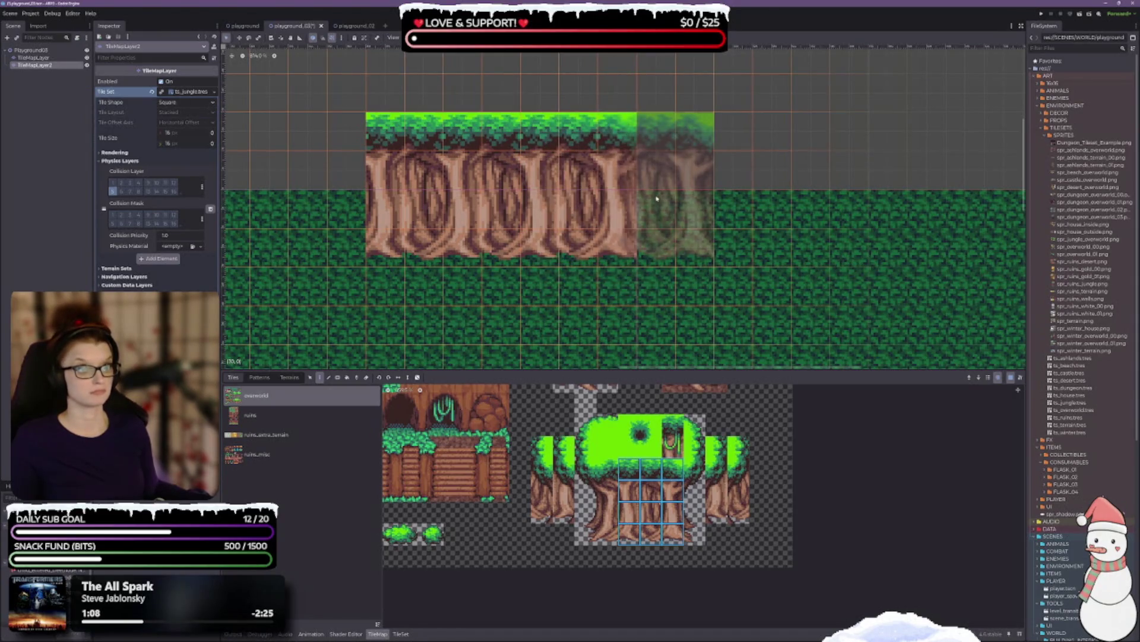
left_click(603, 199)
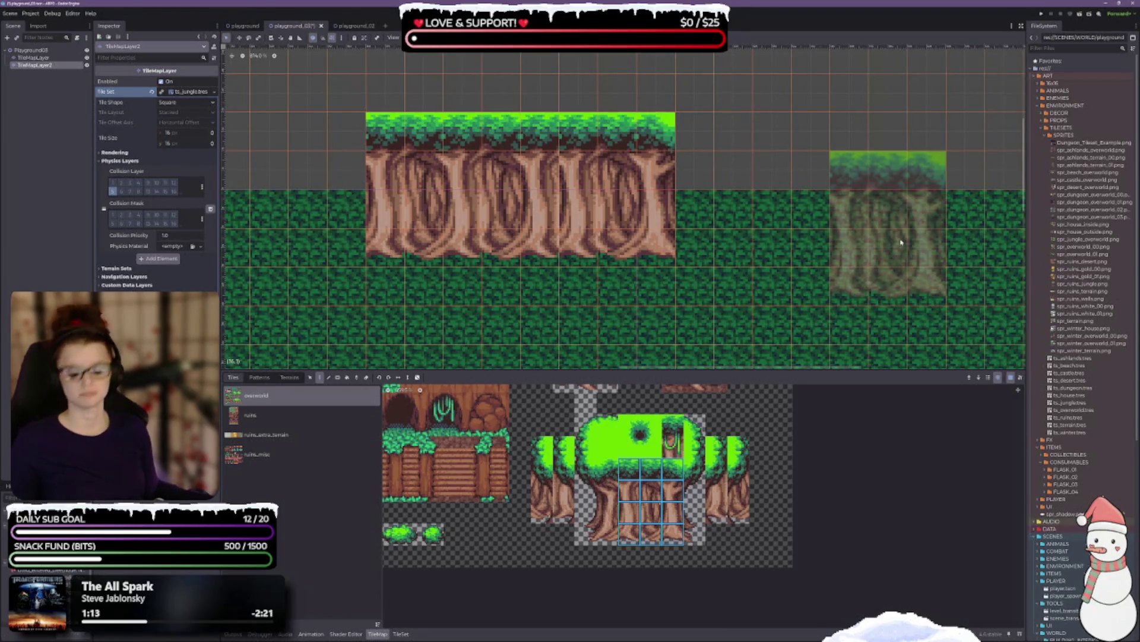
key("Escape")
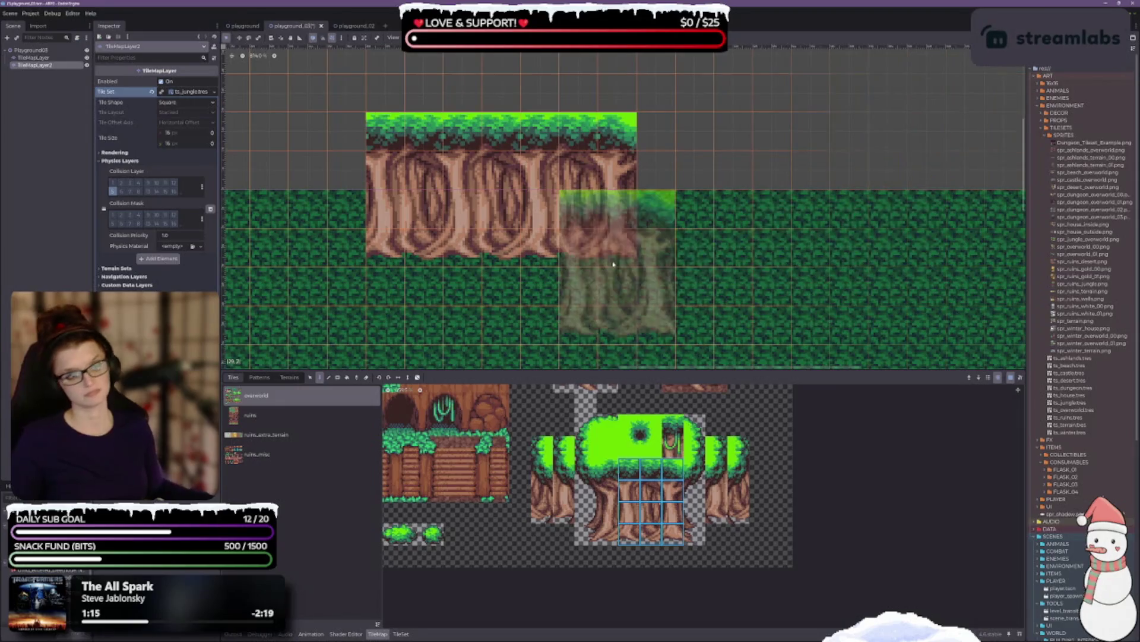
left_click_drag(517, 242, 631, 213)
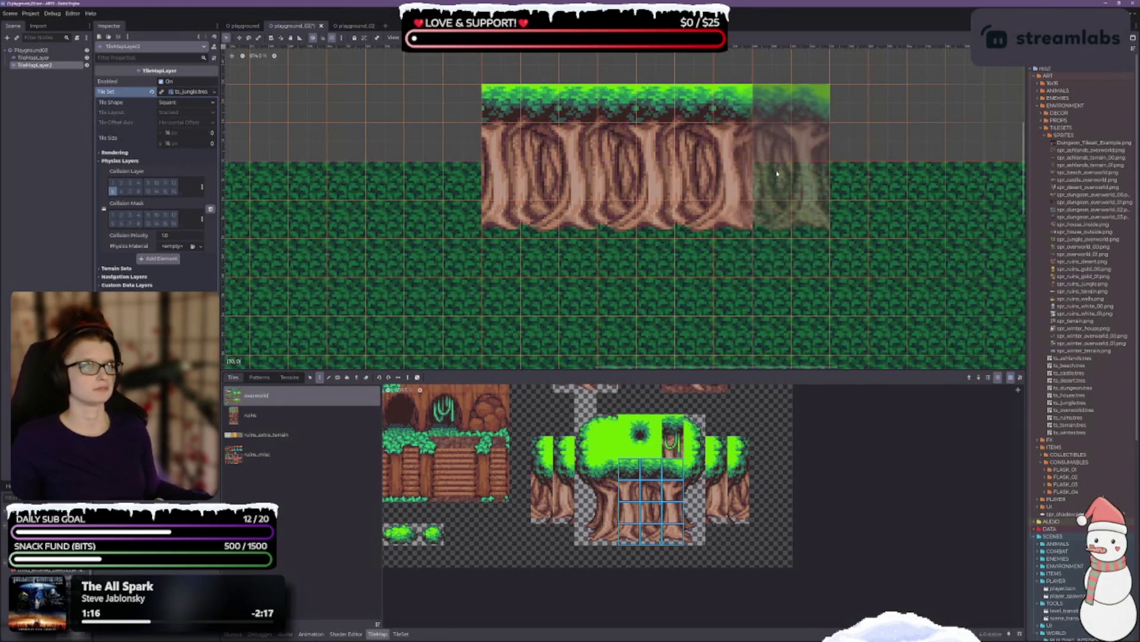
left_click(787, 196)
Step: Place a trunk block one step lower beside the wall
scroll(861, 184, "right", 5)
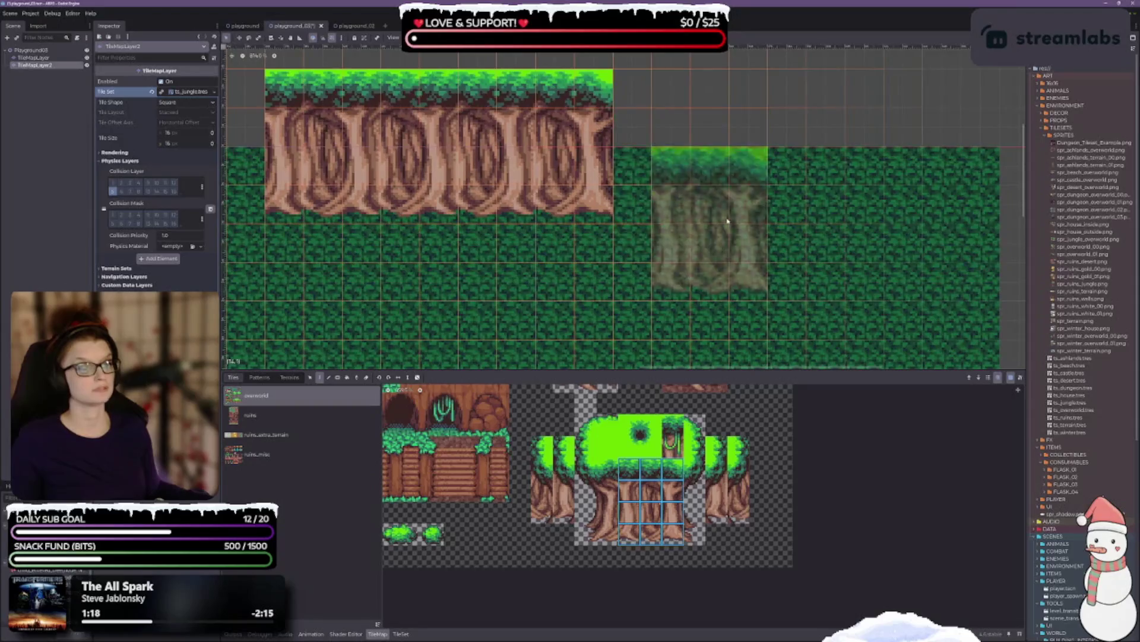
scroll(746, 137, "down", 2)
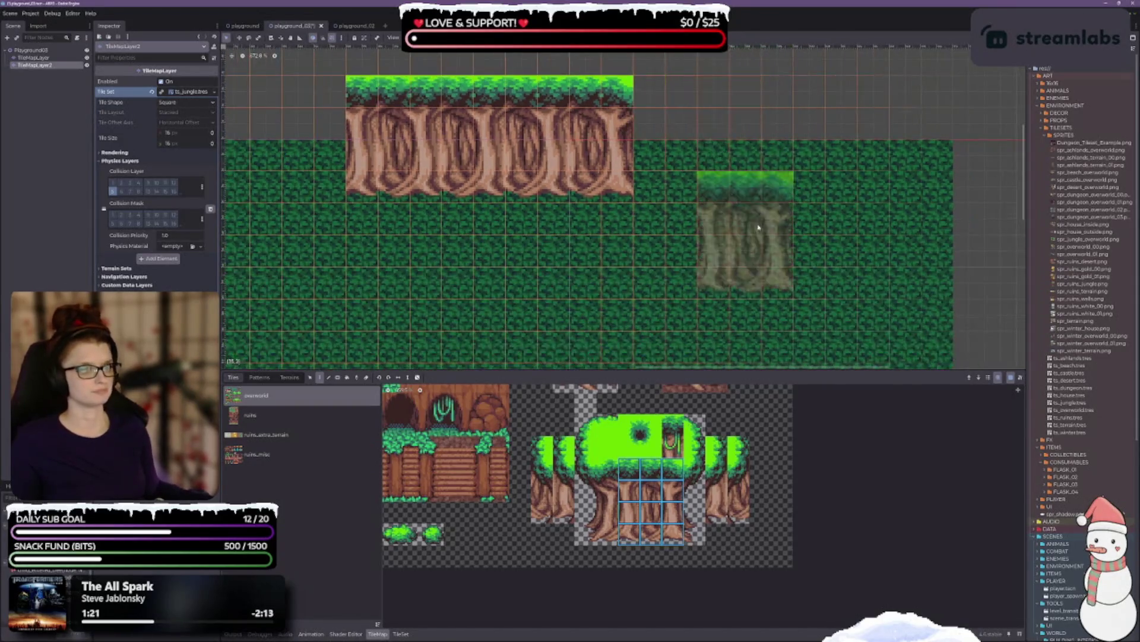
scroll(674, 213, "right", 3)
scroll(681, 209, "right", 1)
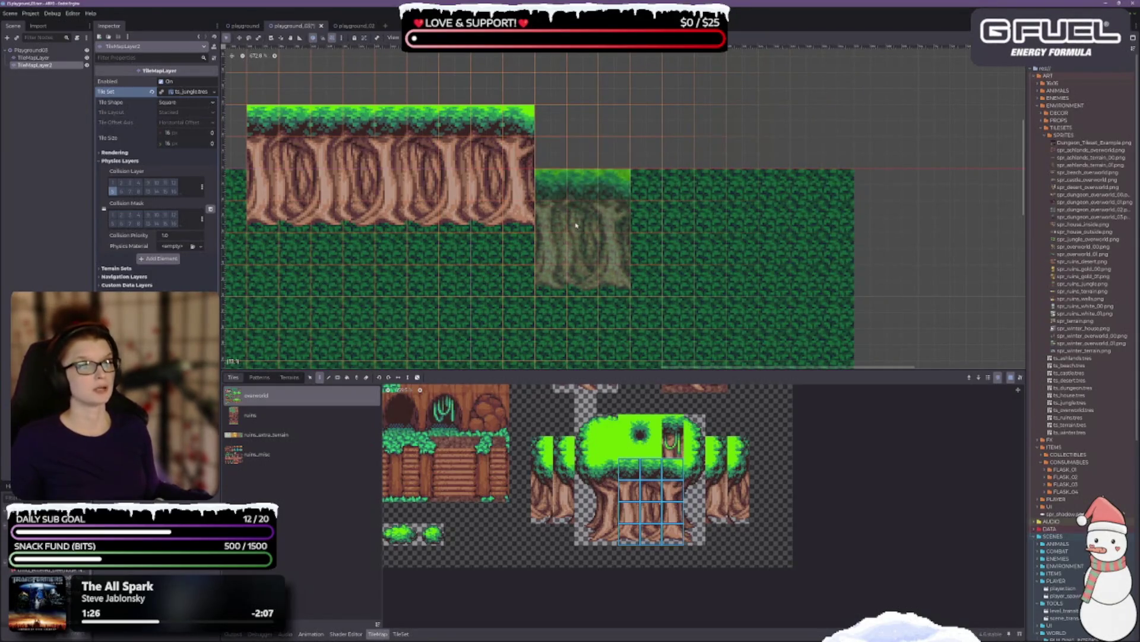
left_click(573, 224)
left_click_drag(764, 225, 602, 123)
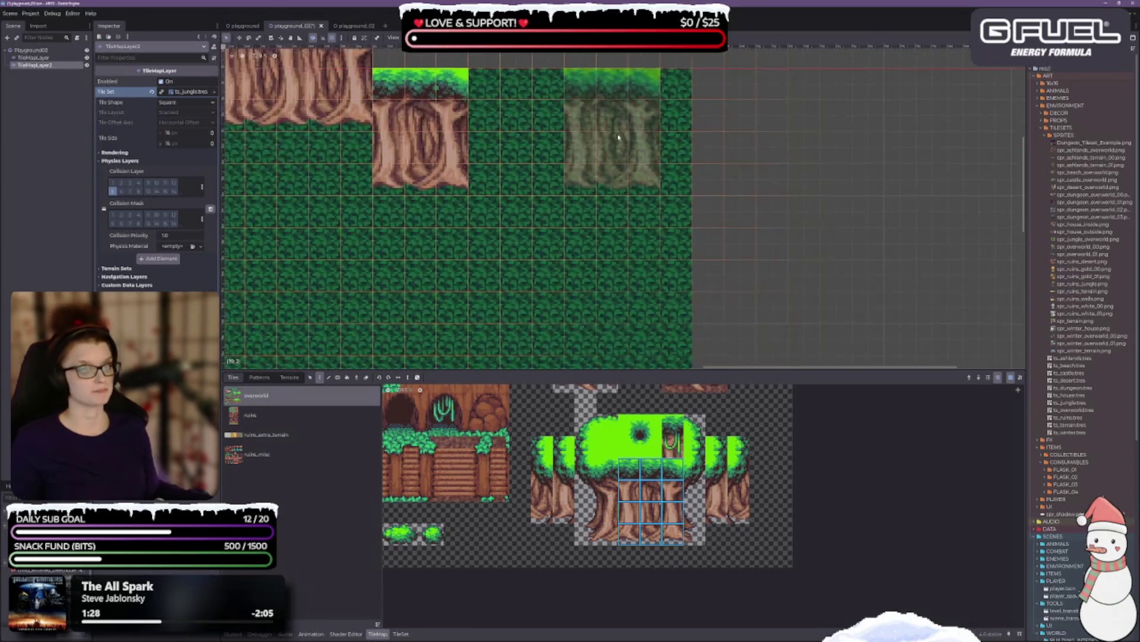
Step: Add a lower trunk block and paint a bright canopy-edge line down its right side
left_click(607, 295)
left_click_drag(733, 257, 659, 79)
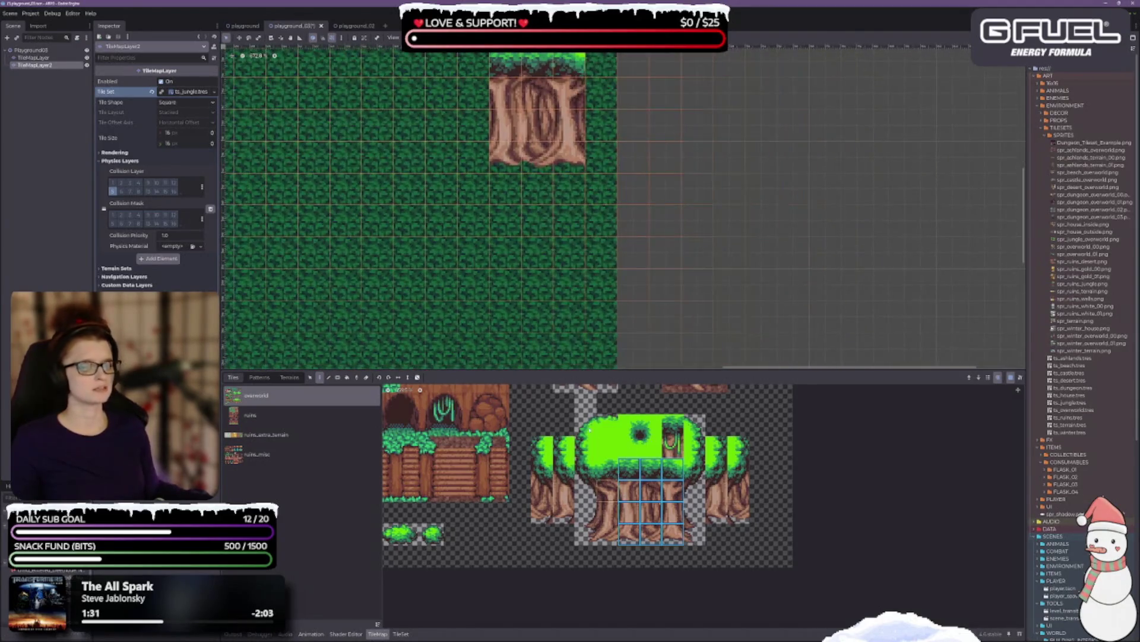
left_click(585, 447)
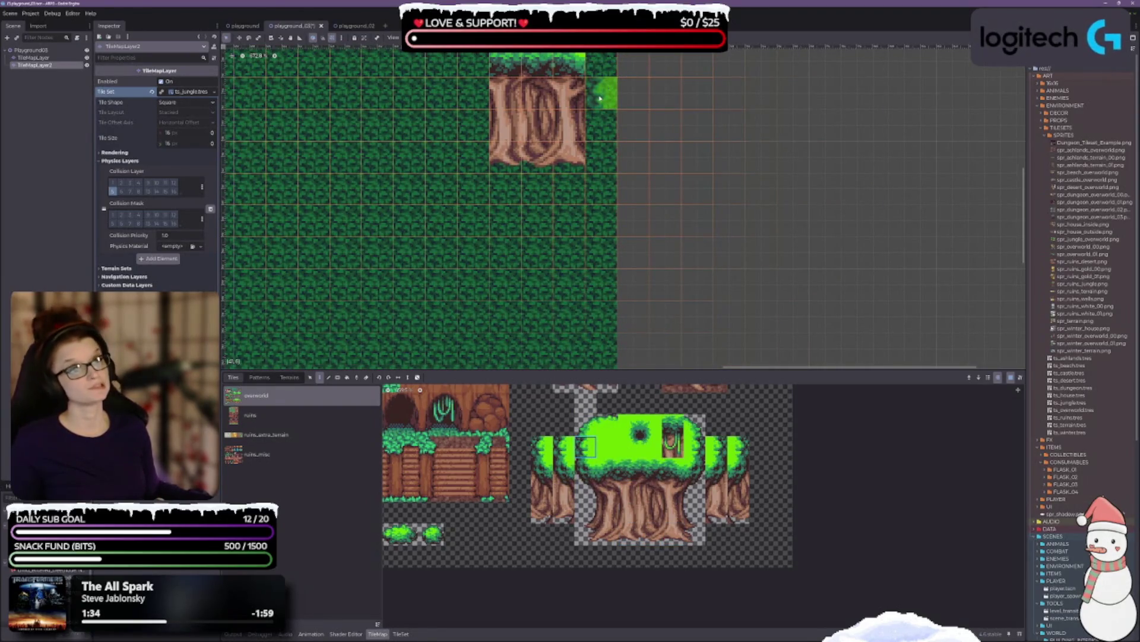
left_click_drag(601, 92, 601, 288)
Step: Select the two-column canopy-corner tiles and place them on the lower trunk's left side
scroll(392, 153, "up", 5)
scroll(575, 292, "left", 4)
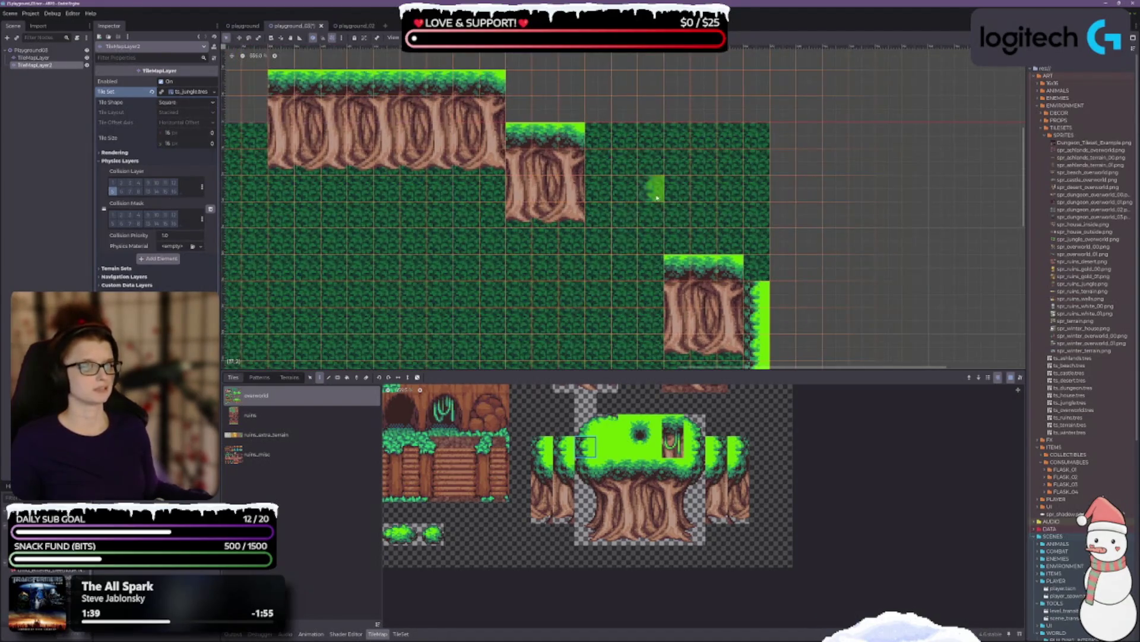
scroll(708, 161, "down", 2)
scroll(708, 162, "right", 1)
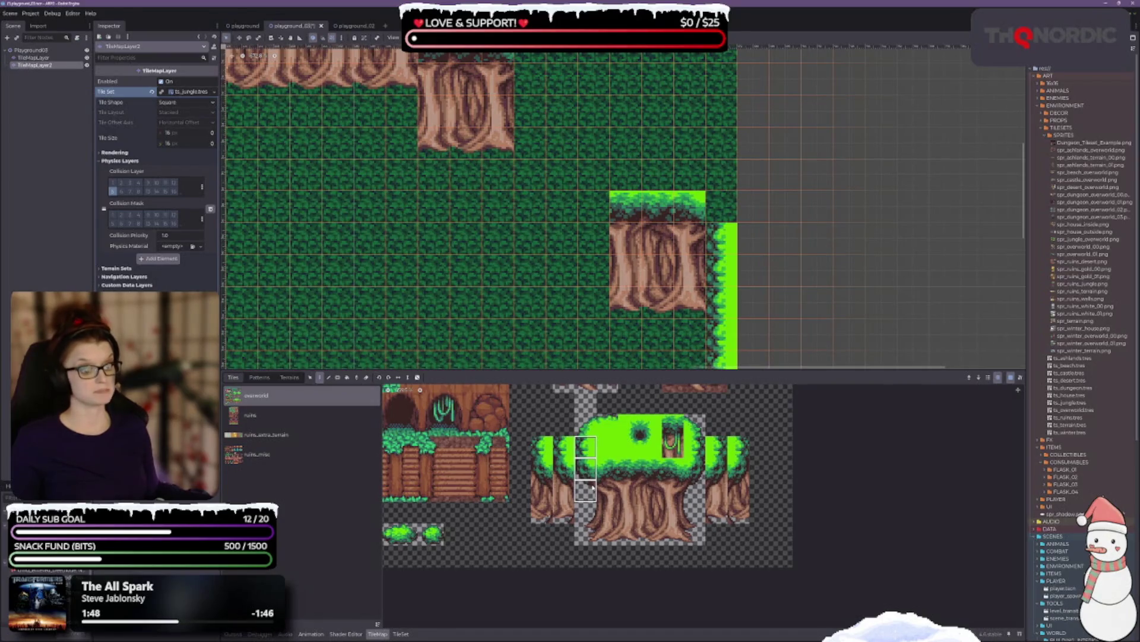
left_click_drag(589, 489, 602, 492)
left_click_drag(603, 534, 603, 534)
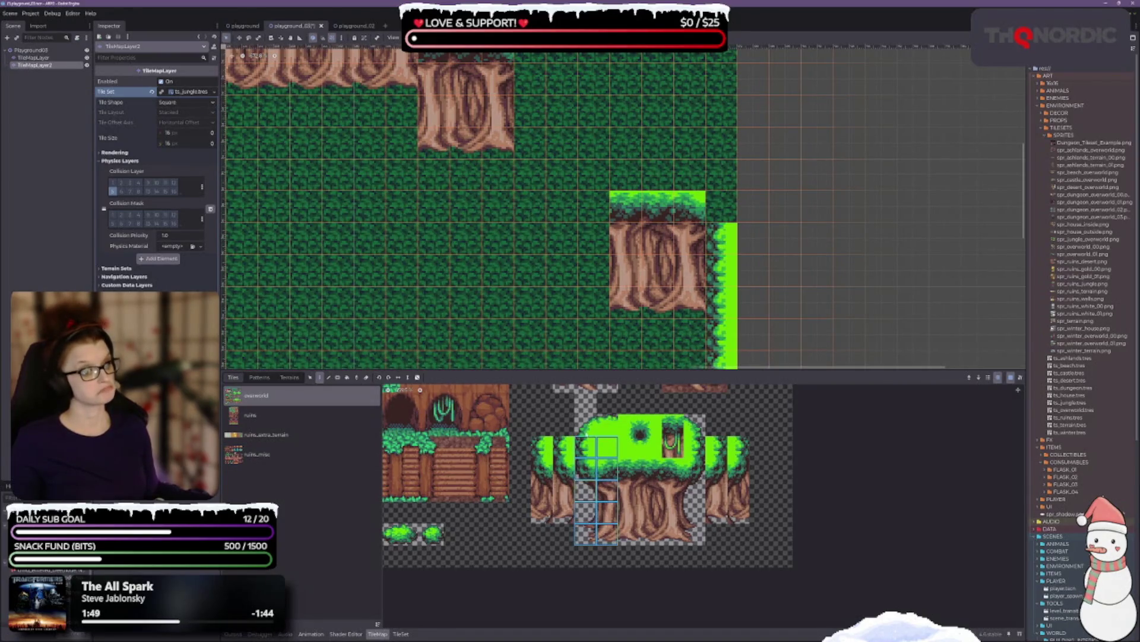
left_click(581, 240)
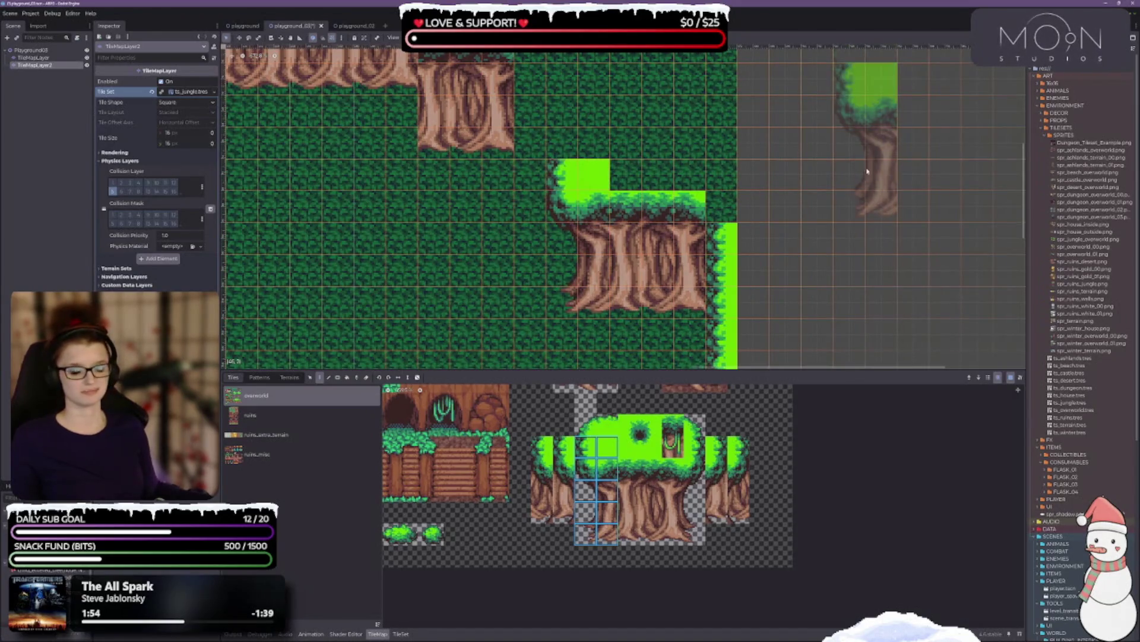
scroll(526, 256, "up", 3)
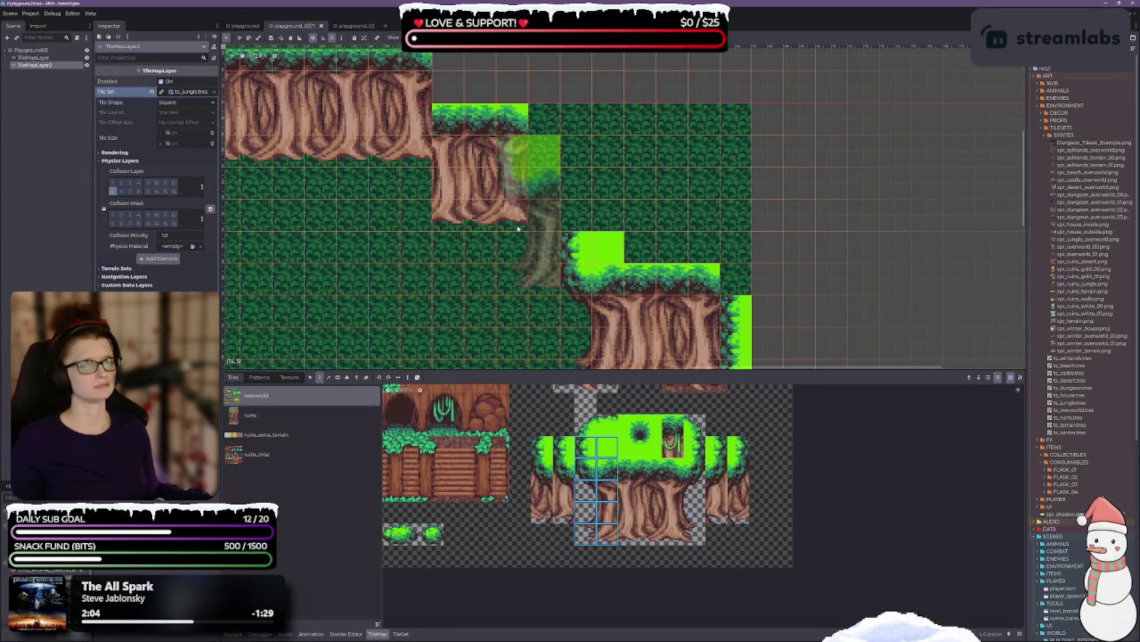
Step: Add a canopy-corner edge and tree sections stepping diagonally, re-placing one misplaced section higher
left_click(503, 196)
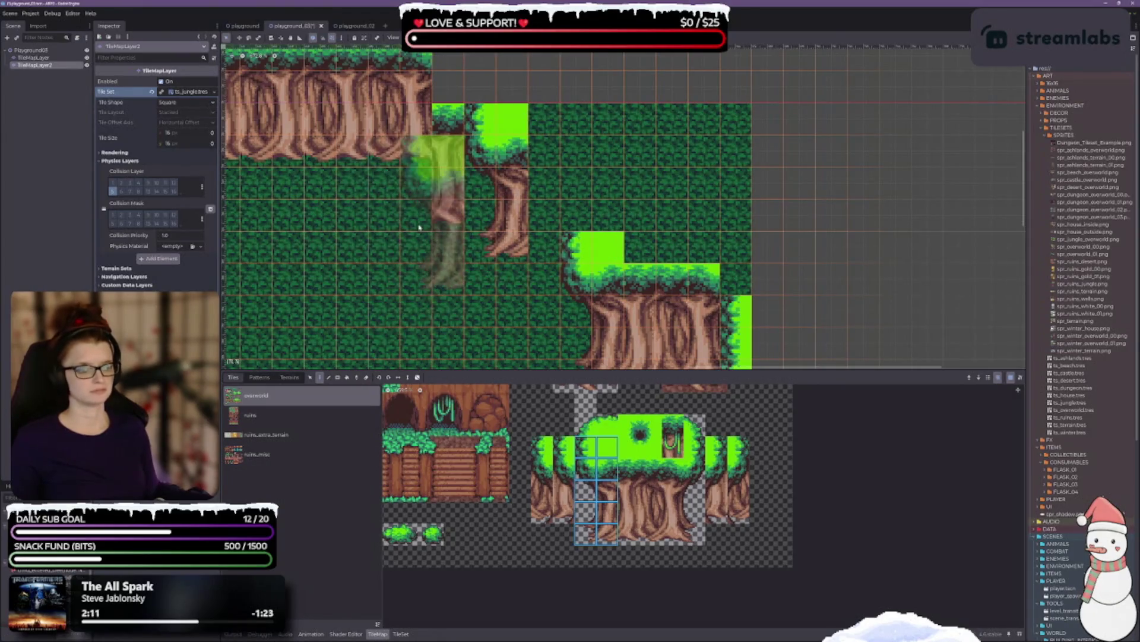
left_click_drag(420, 227, 448, 281)
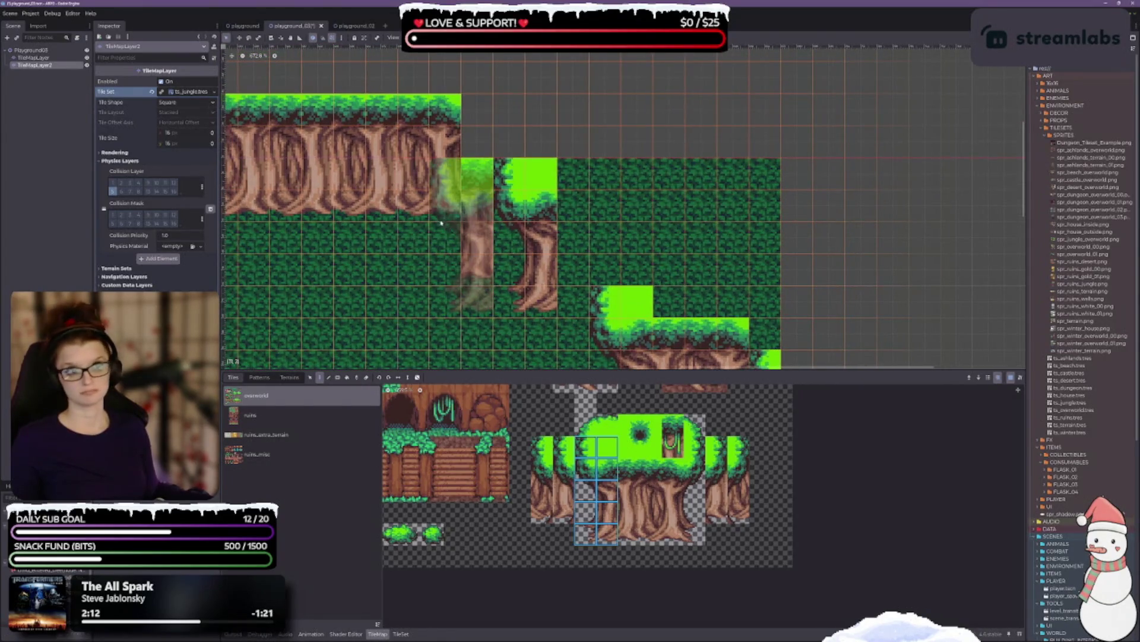
left_click(452, 193)
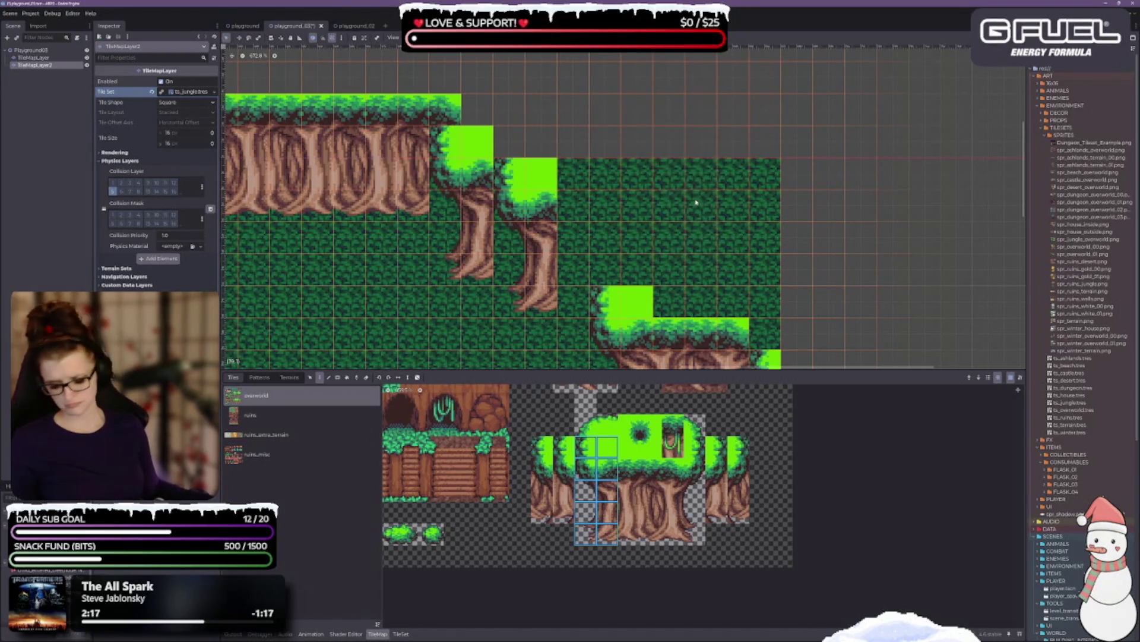
key("ctrl+z")
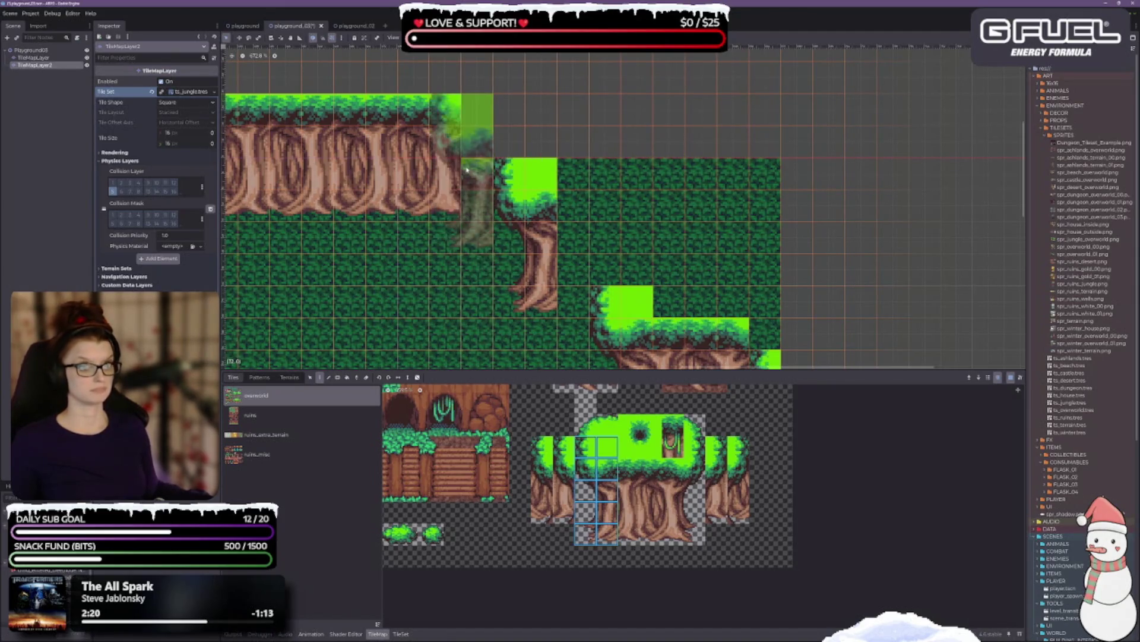
left_click(467, 177)
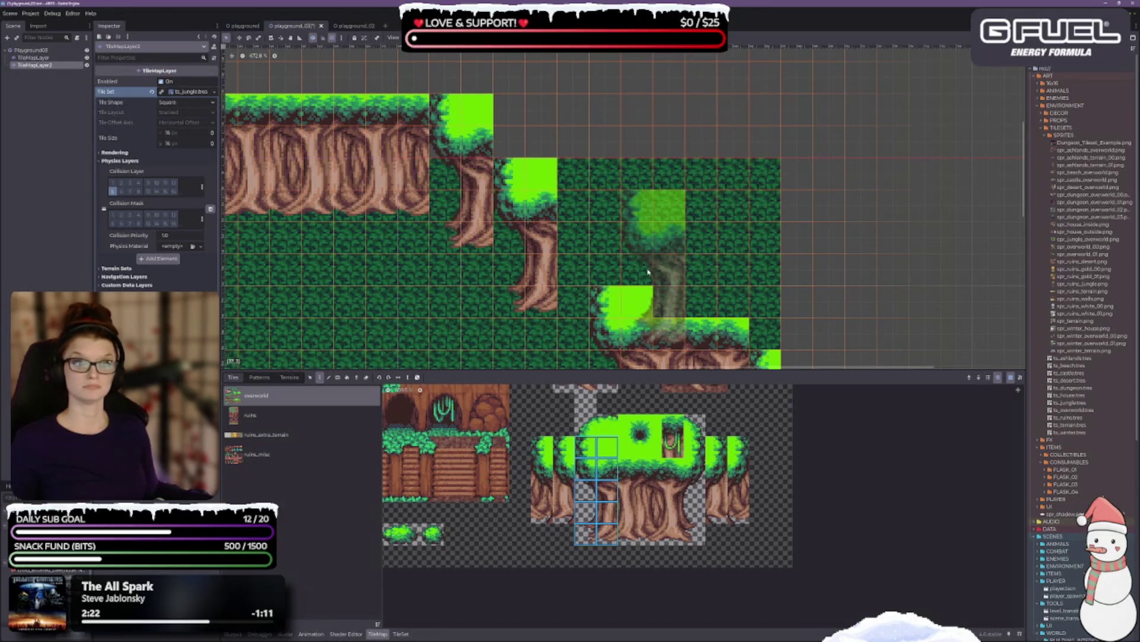
left_click(526, 238)
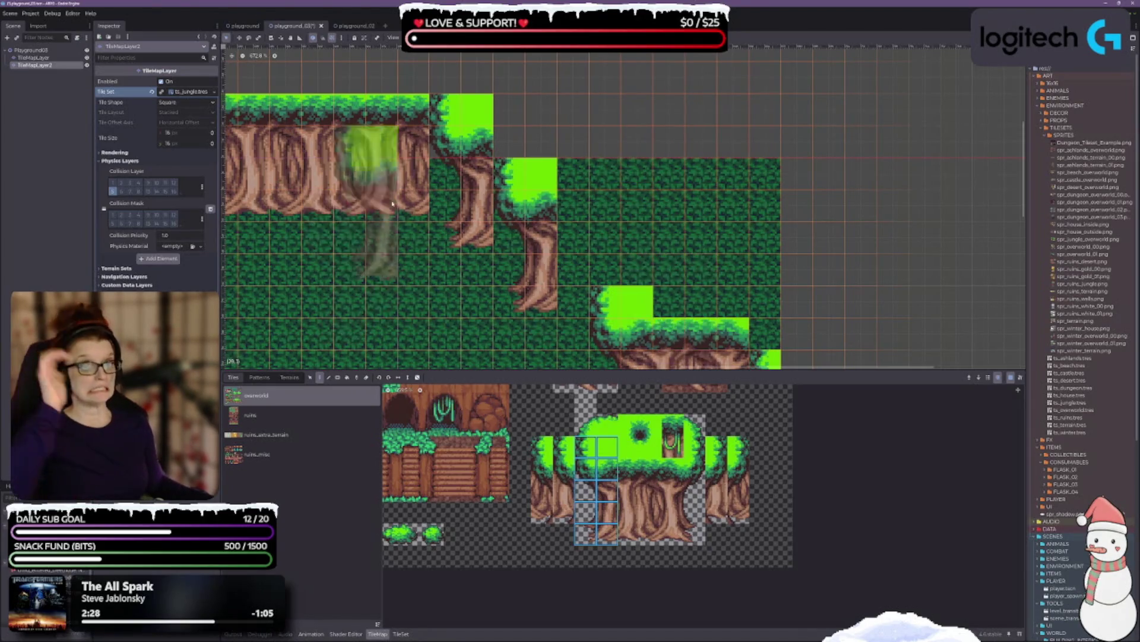
Step: Paint grass at the green patch's top-left and fill canopy gaps with leafy tiles
scroll(366, 190, "down", 3)
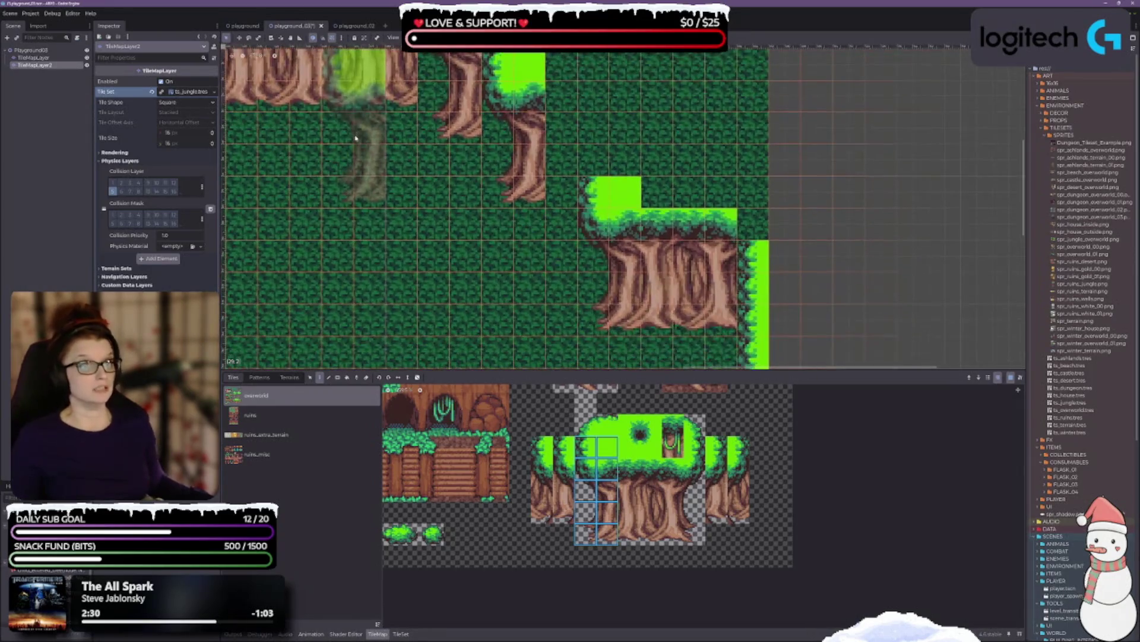
scroll(361, 181, "down", 1)
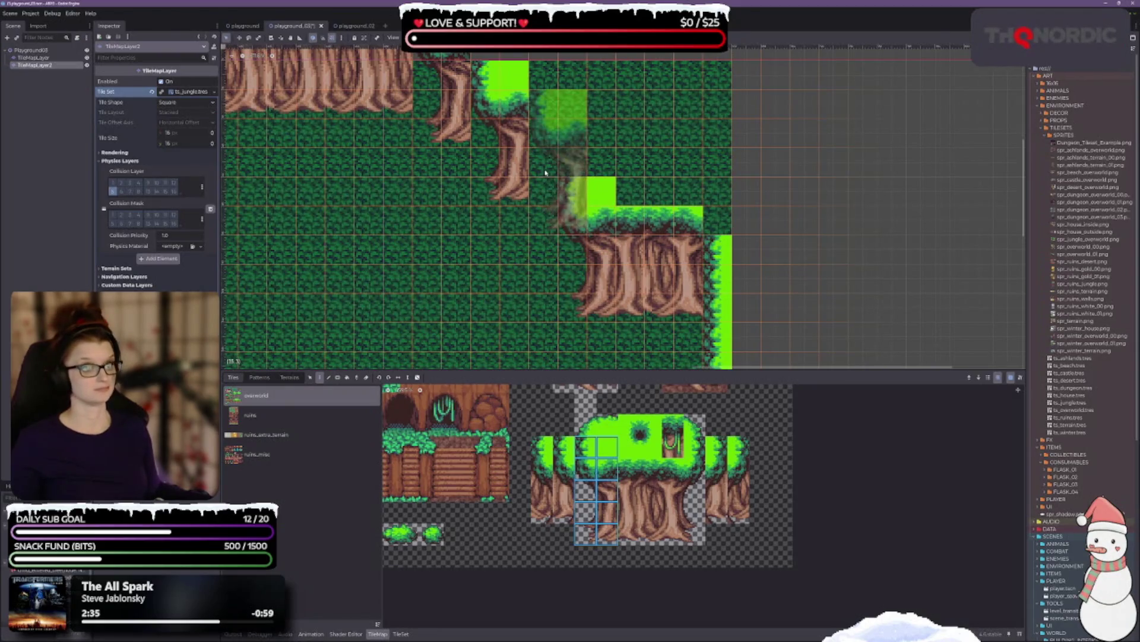
left_click(587, 453)
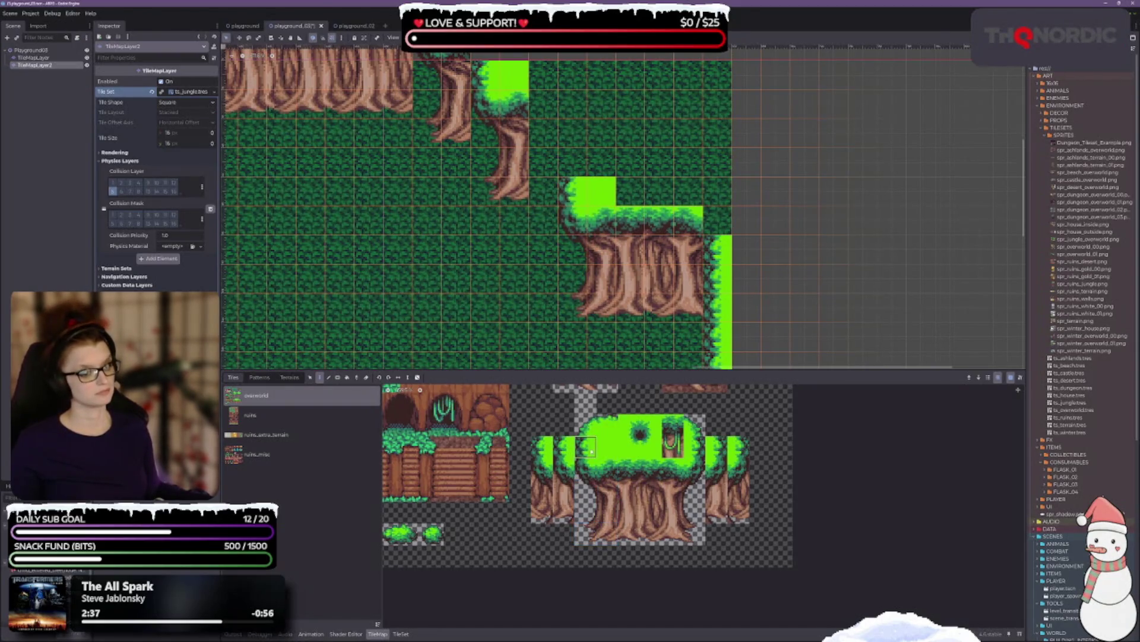
left_click(562, 170)
scroll(564, 152, "up", 4)
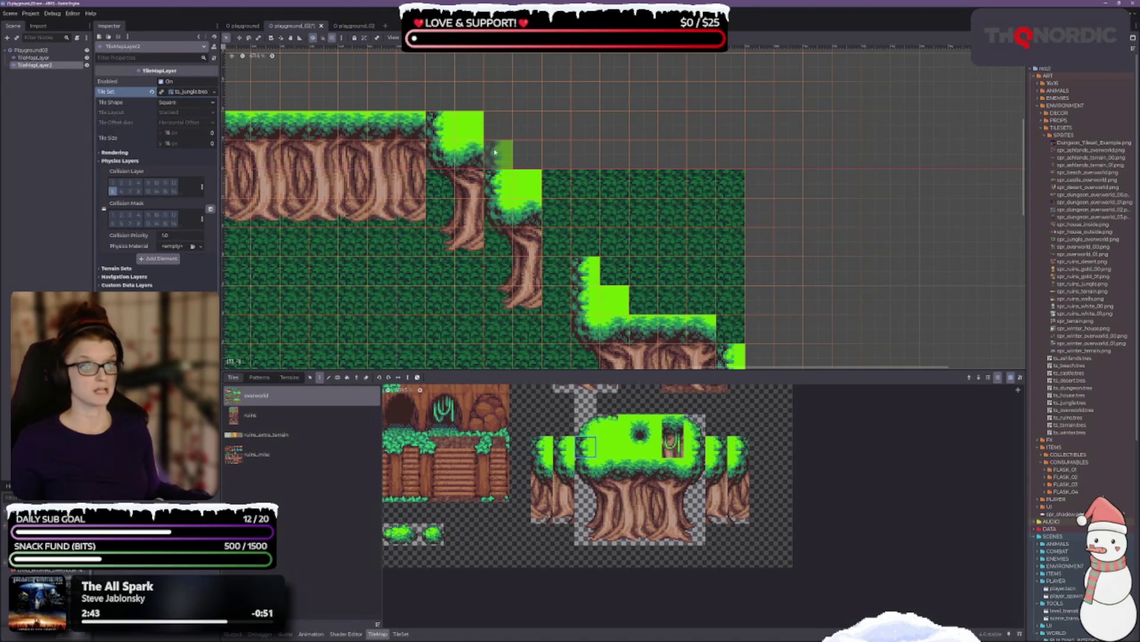
left_click(630, 446)
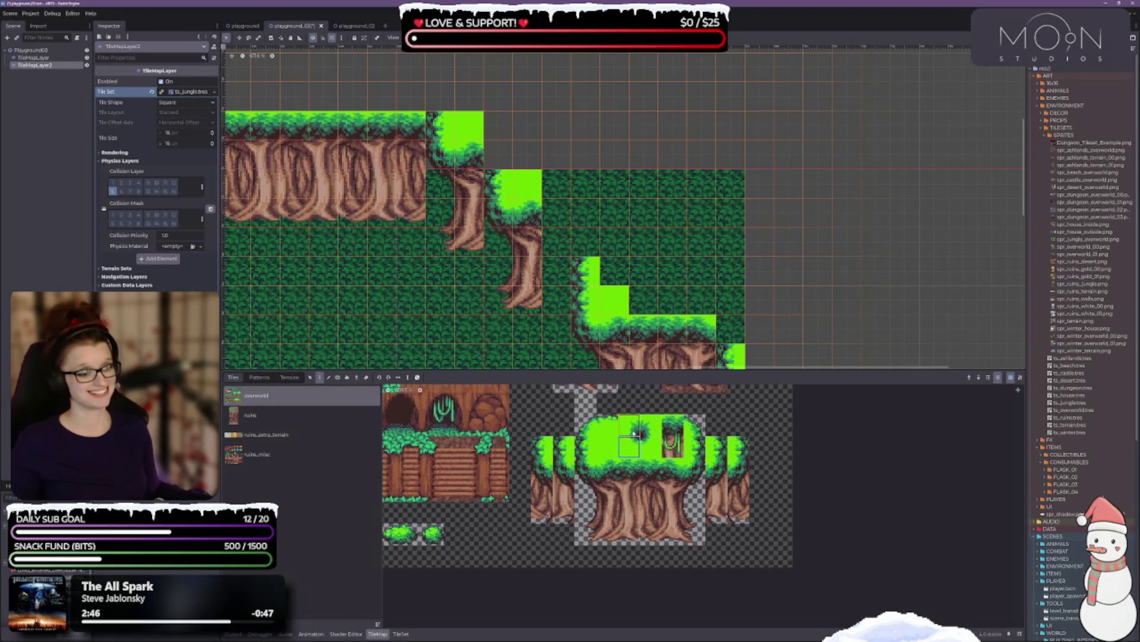
left_click(491, 153)
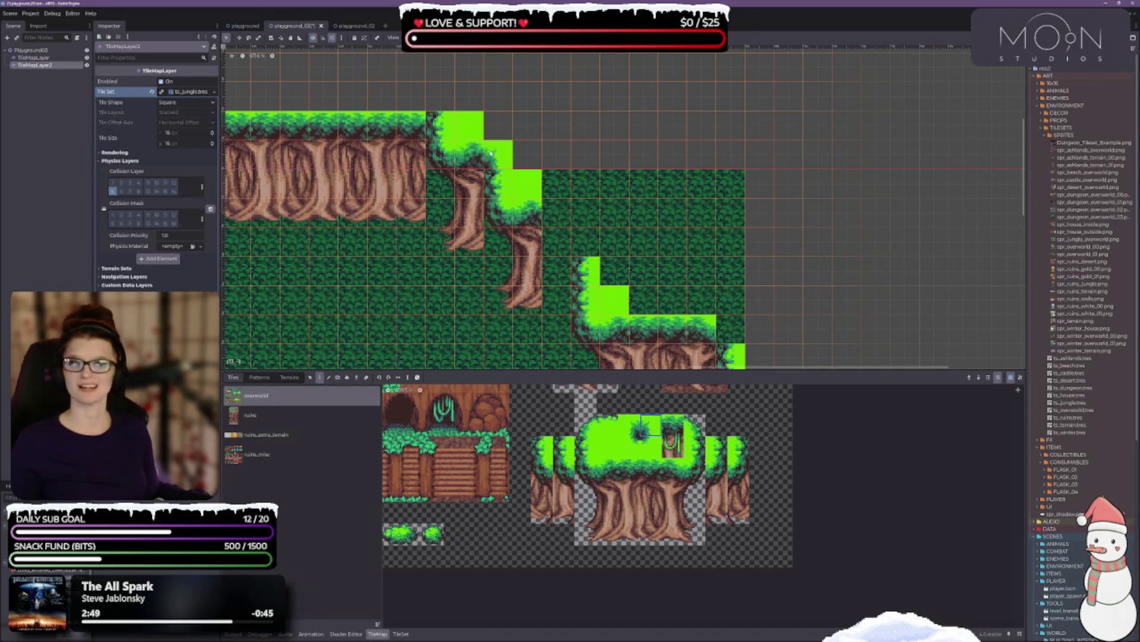
left_click(732, 330)
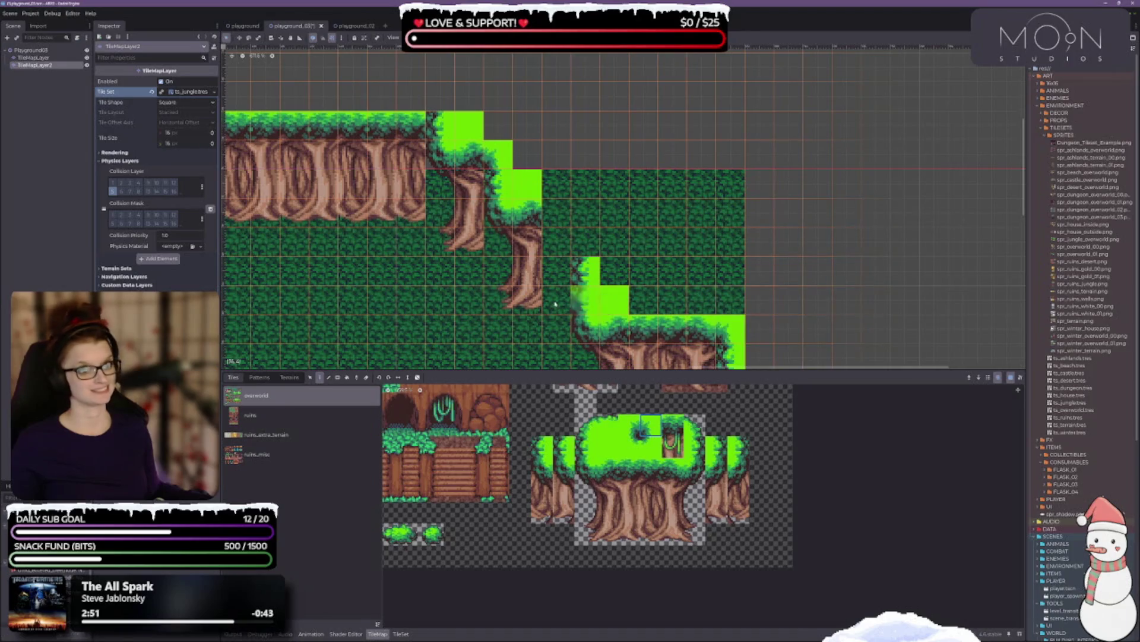
left_click_drag(411, 213, 513, 213)
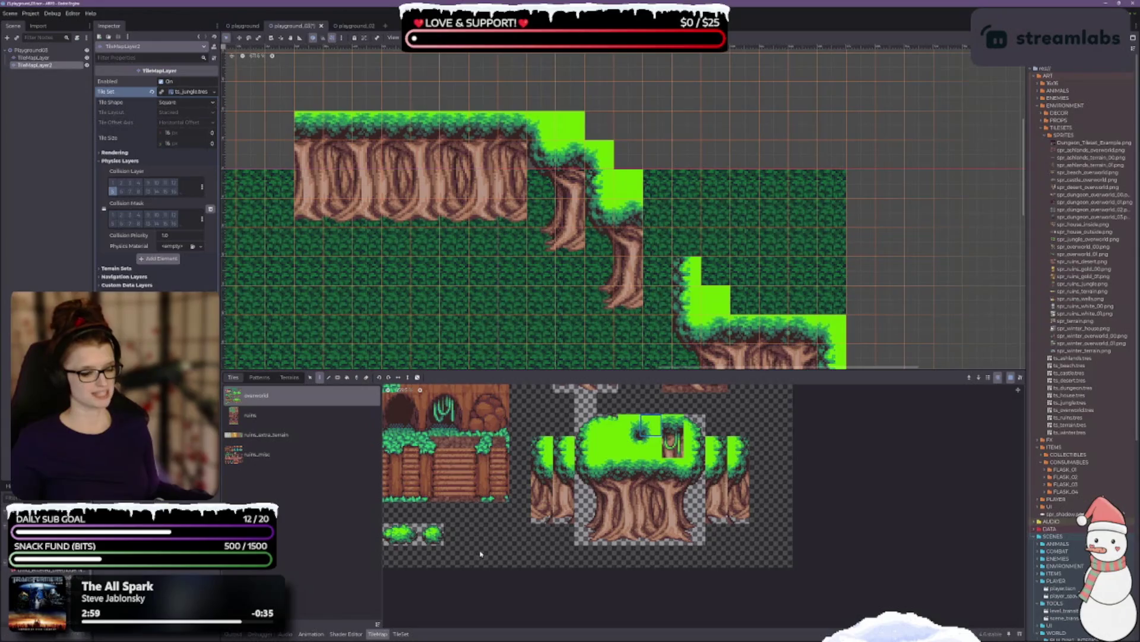
Step: Paint a trunk tile below the step and save the scene
left_click(542, 509)
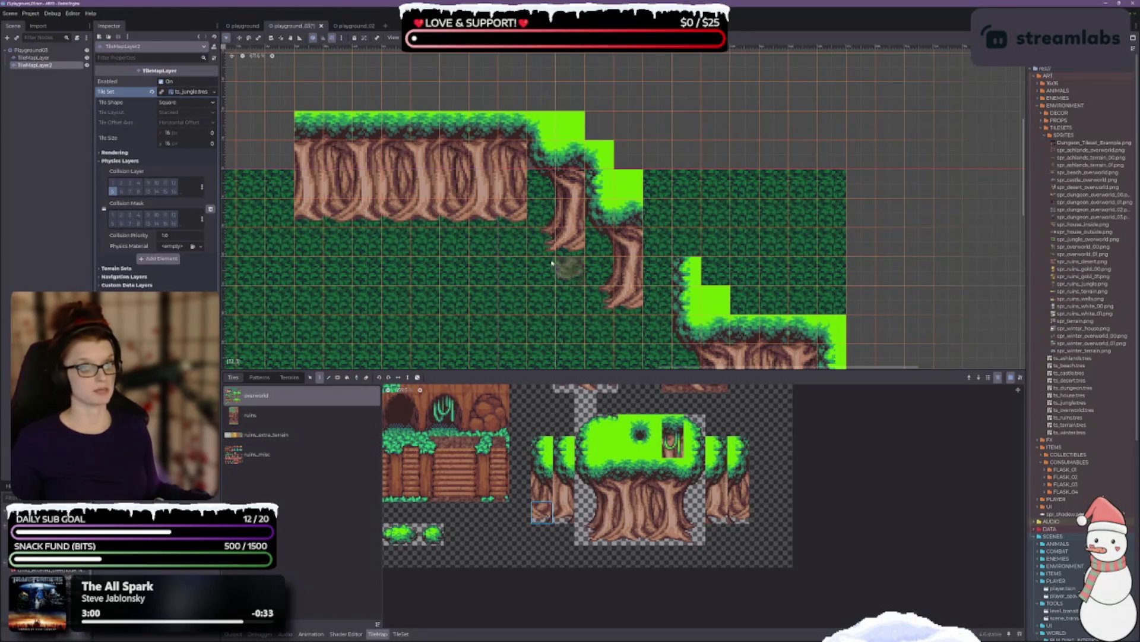
left_click(542, 210)
left_click(553, 484)
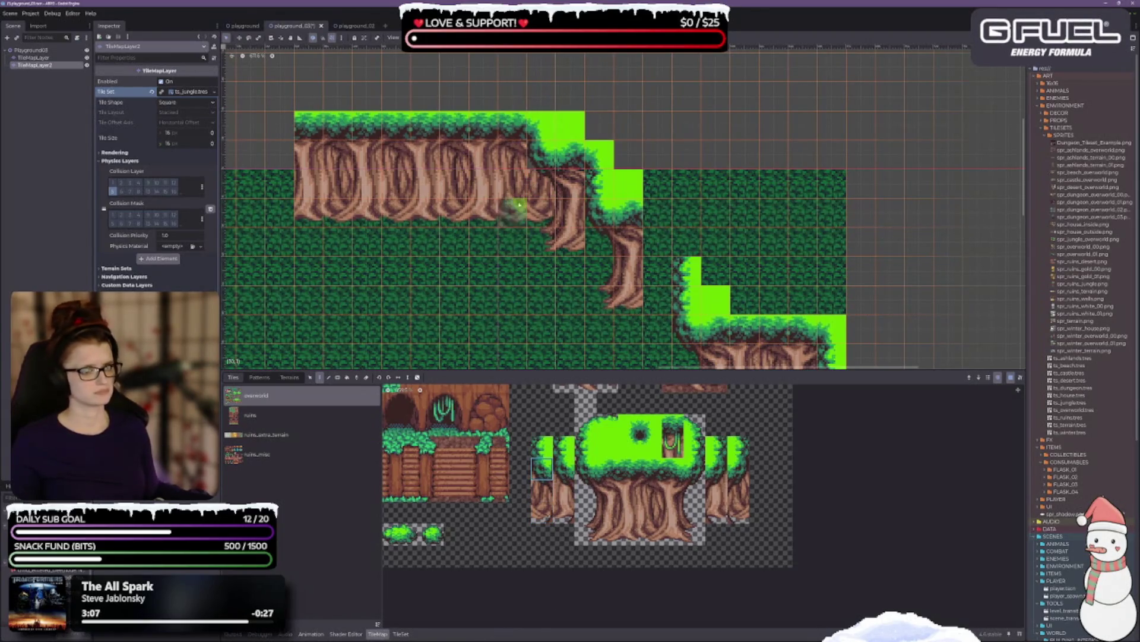
key("ctrl+s")
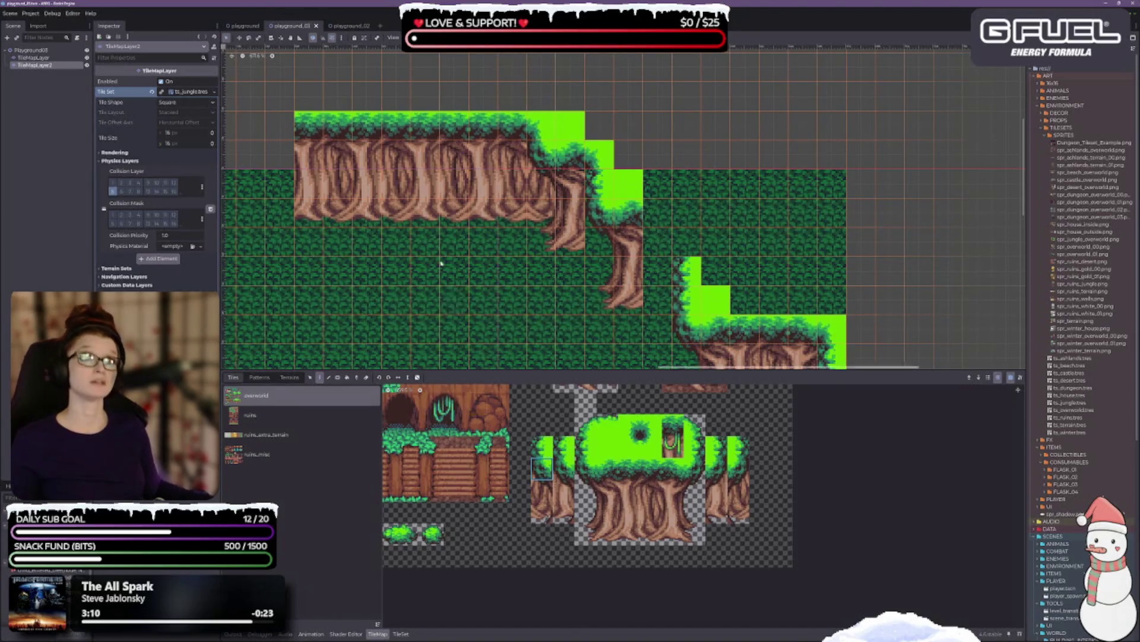
scroll(443, 257, "down", 1)
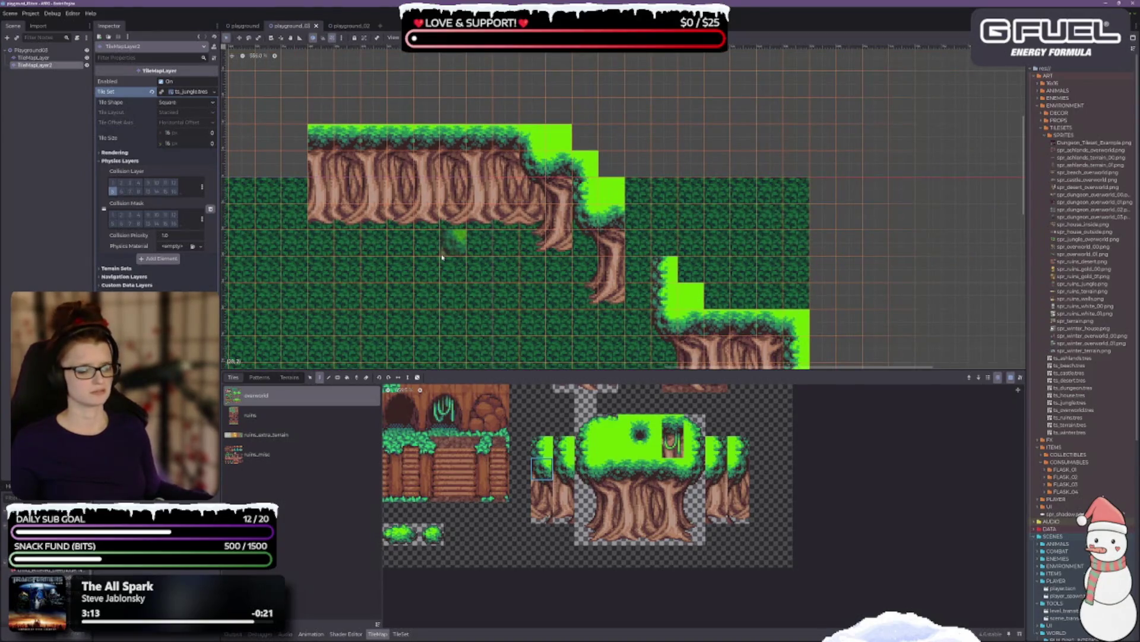
Step: Paint a two-tile stacked trunk piece at the cliff corner and save
scroll(520, 461, "down", 1)
scroll(521, 461, "right", 1)
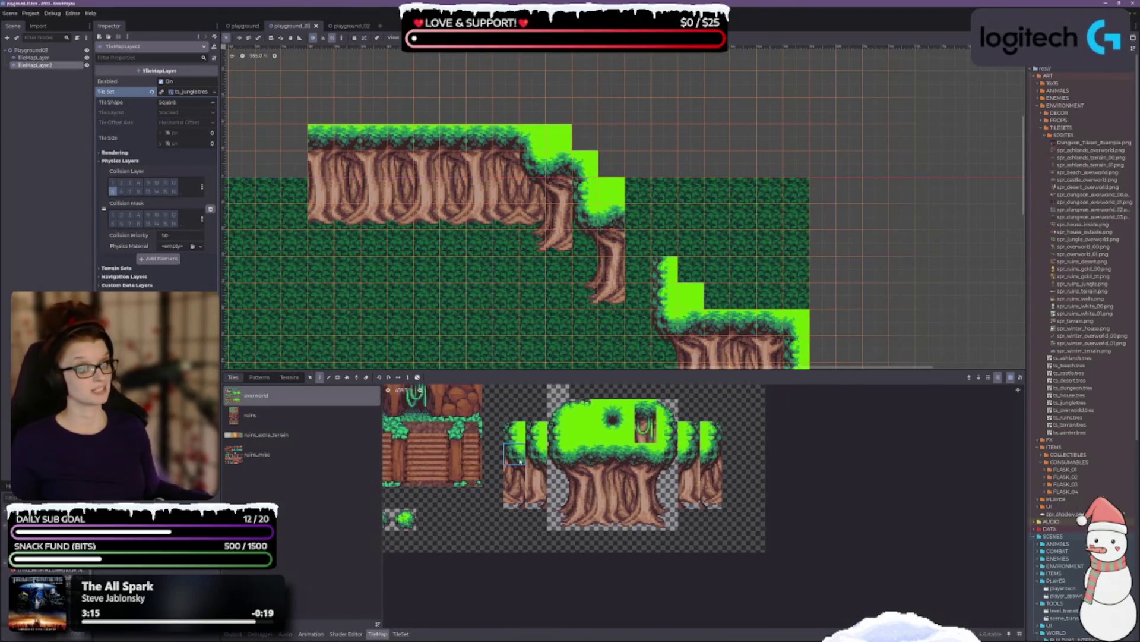
left_click_drag(541, 462, 543, 476)
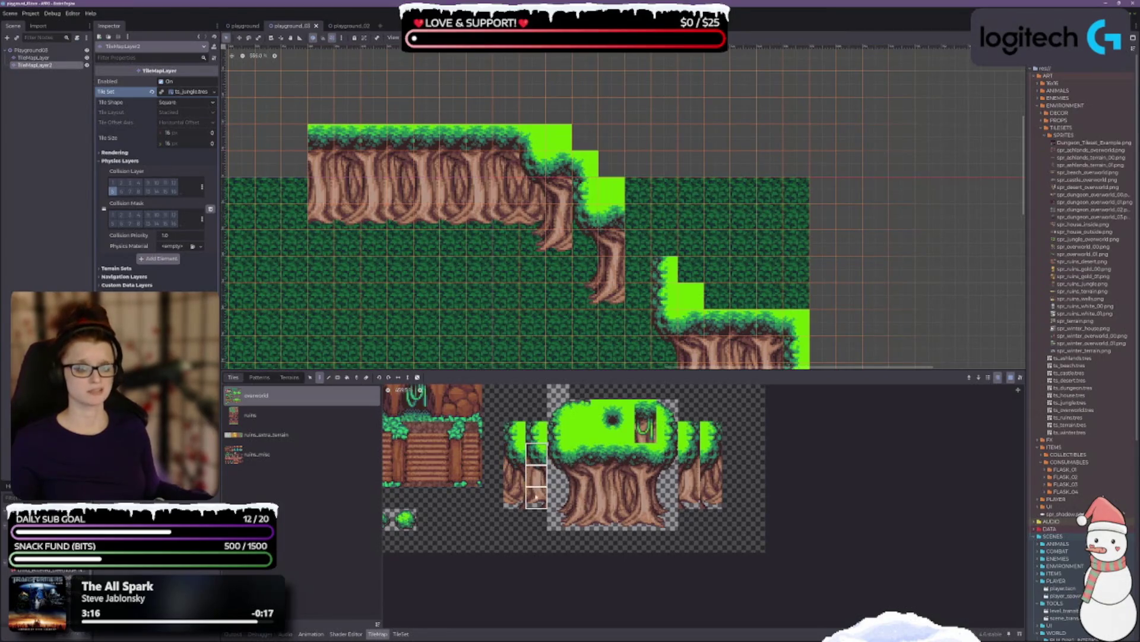
left_click(542, 198)
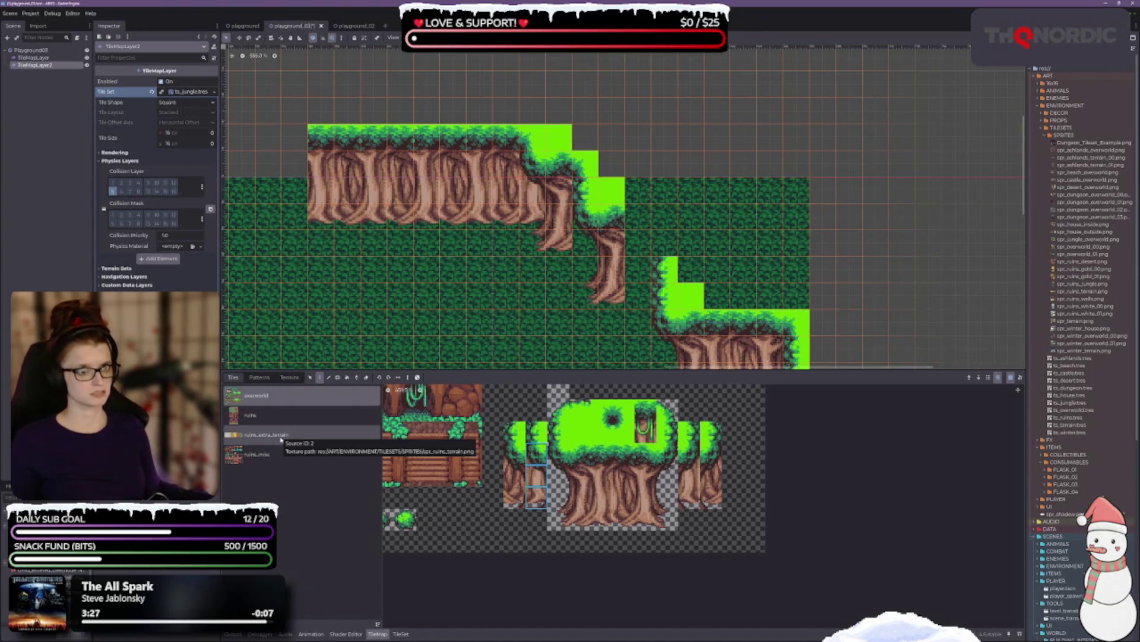
key("ctrl+s")
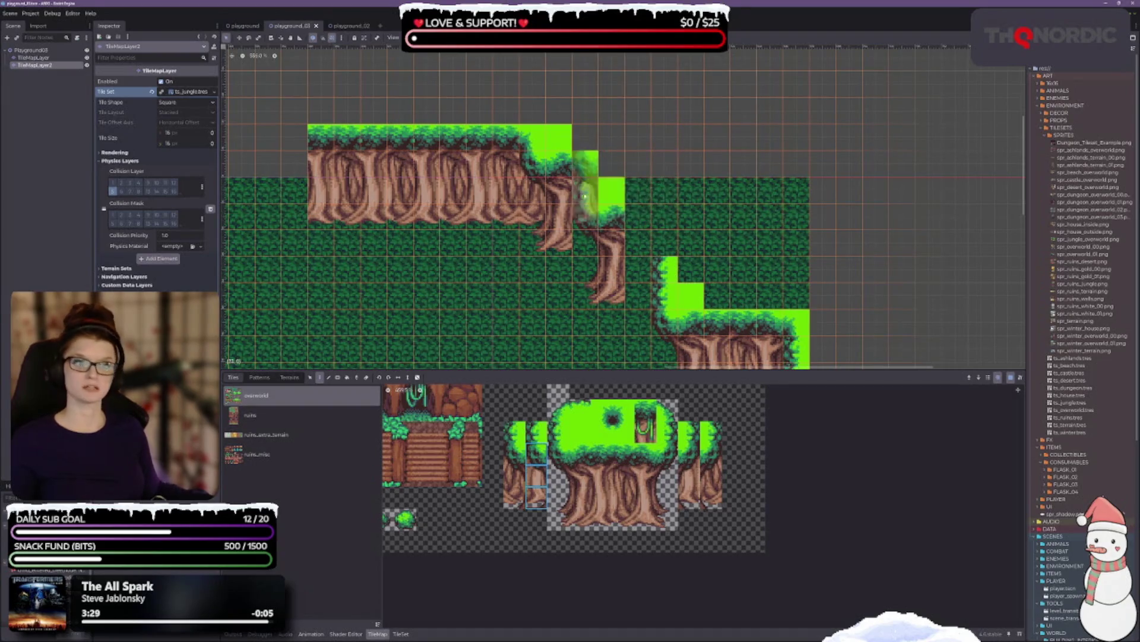
Step: Fill the step corner with a four-tile curved canopy-and-trunk column, then save
left_click(530, 199)
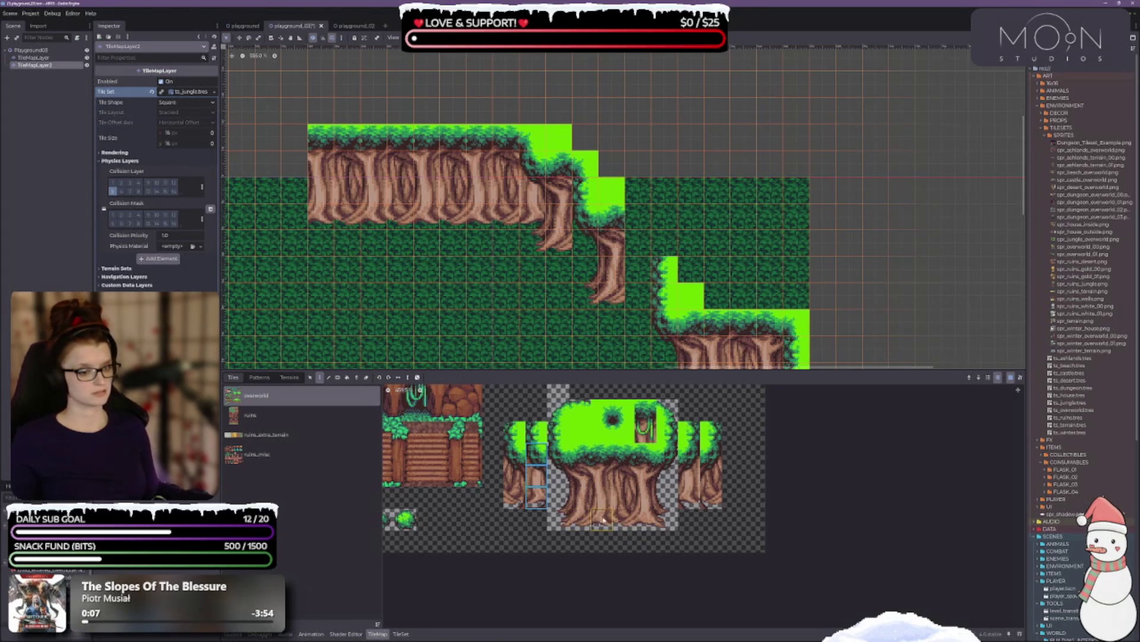
left_click_drag(604, 521, 611, 461)
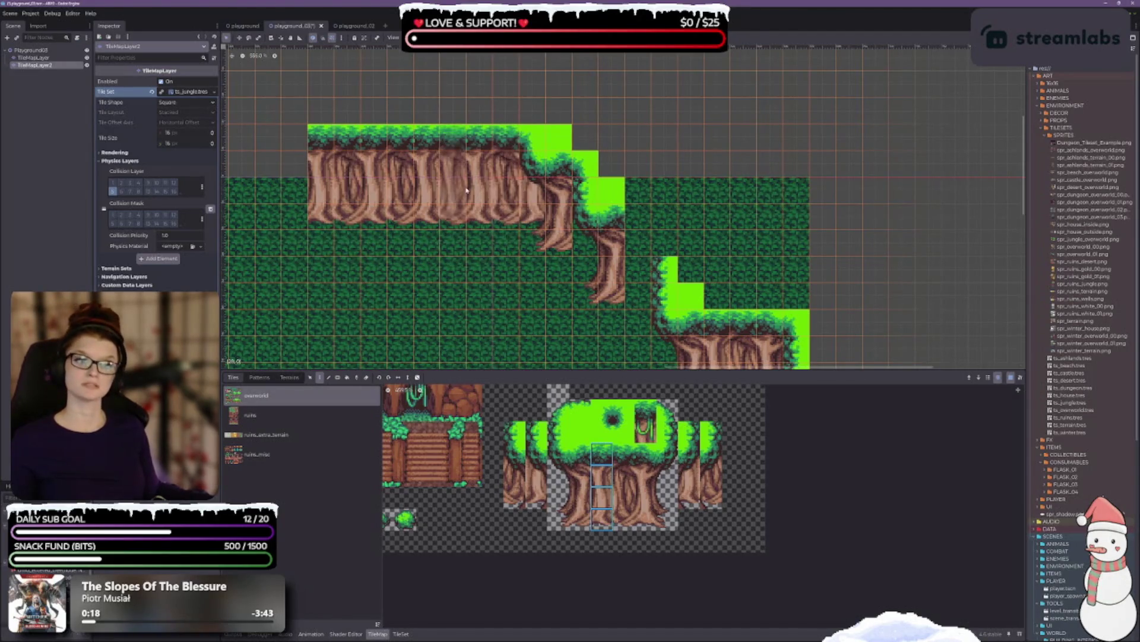
left_click(622, 457)
left_click_drag(622, 515, 622, 515)
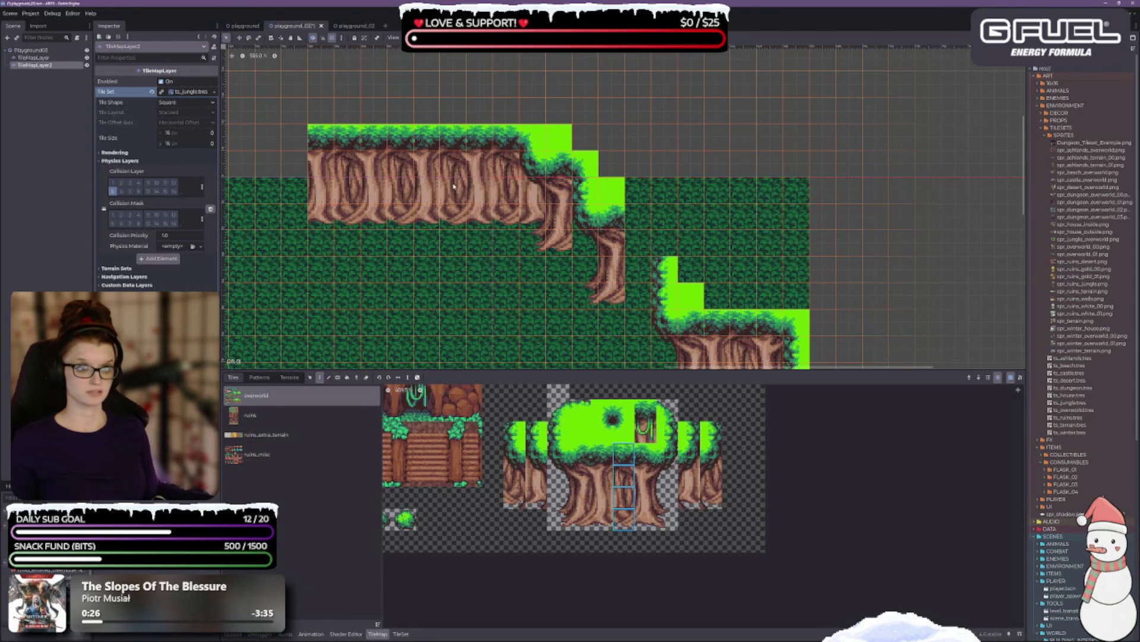
left_click_drag(642, 453, 646, 522)
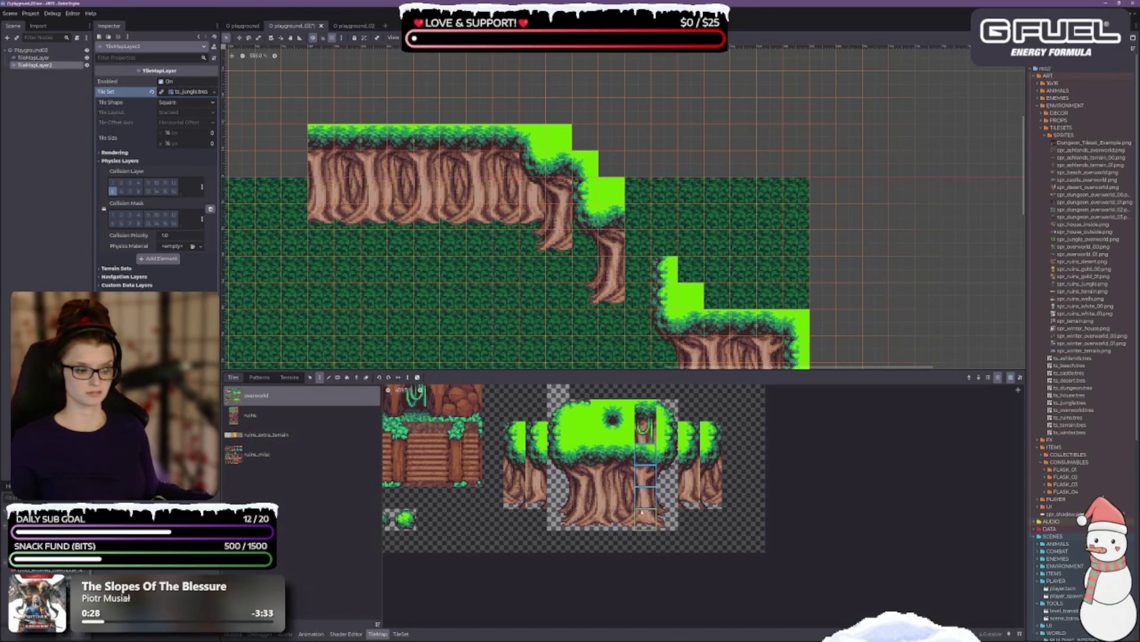
left_click(540, 177)
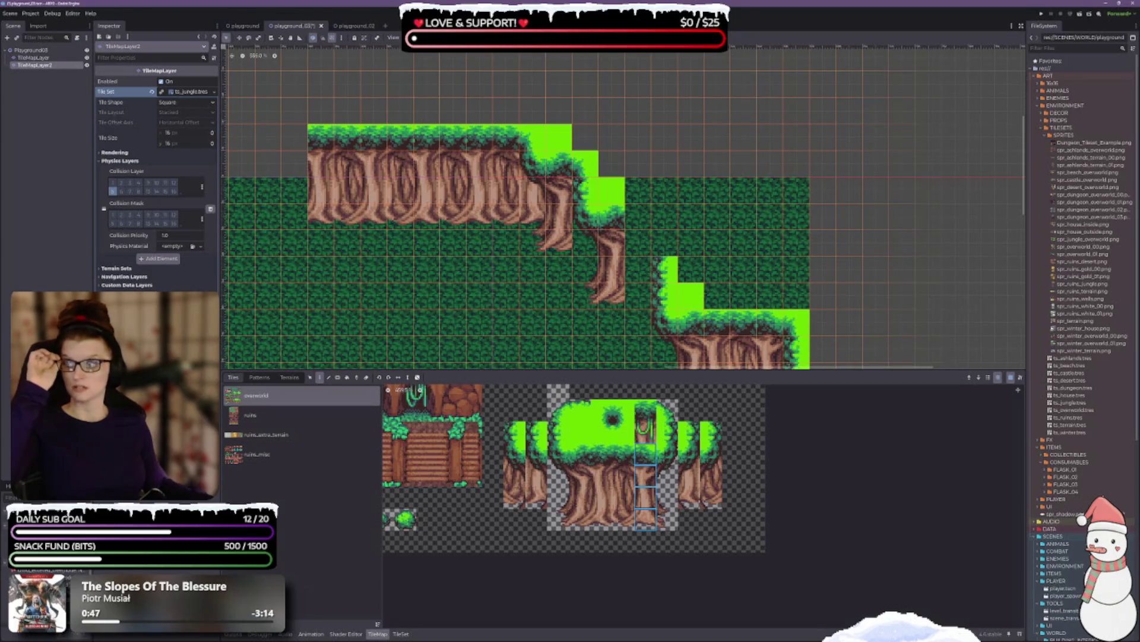
key("ctrl+s")
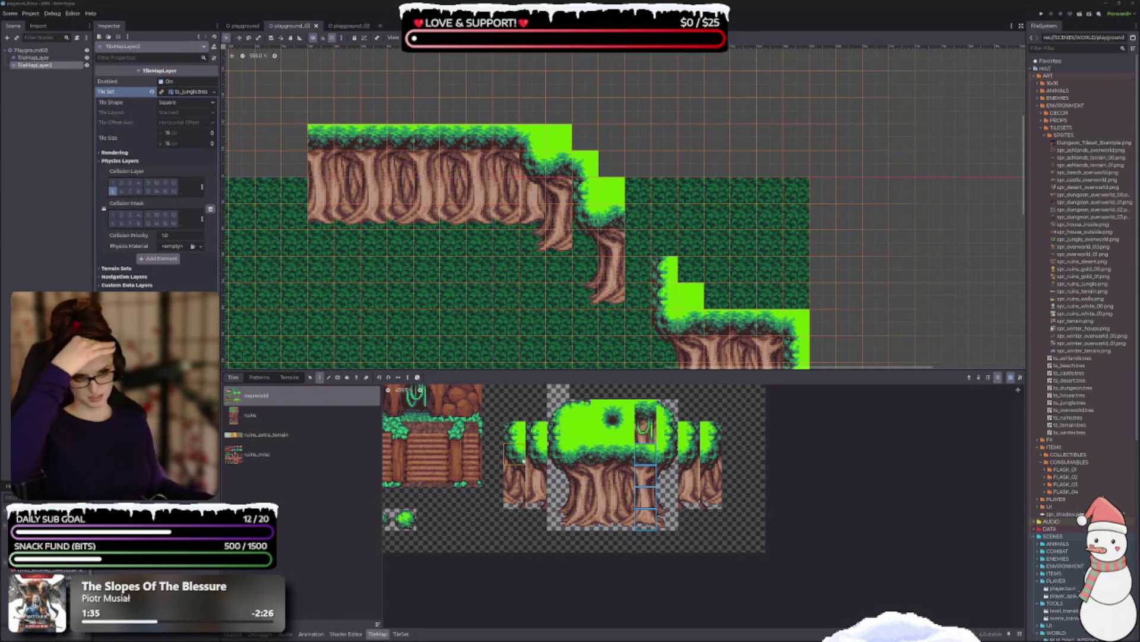
Step: Select a three-tile trunk column, then undo the last two painted trunk tiles back to grass
scroll(570, 261, "down", 2)
scroll(570, 261, "down", 3)
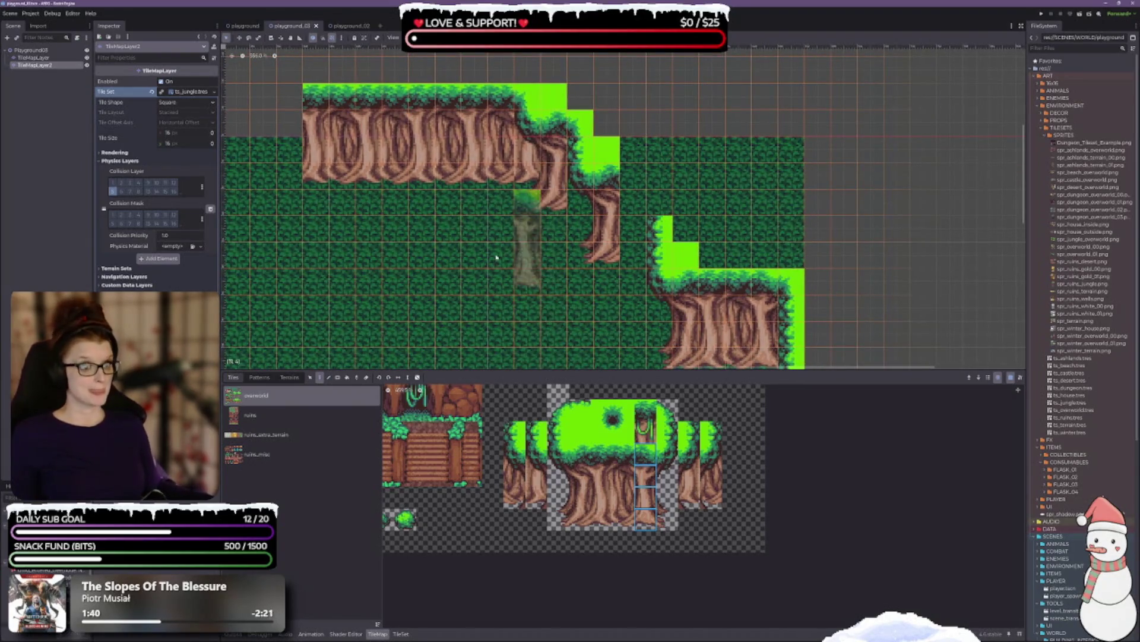
scroll(410, 240, "right", 1)
scroll(411, 241, "right", 2)
scroll(410, 241, "down", 1)
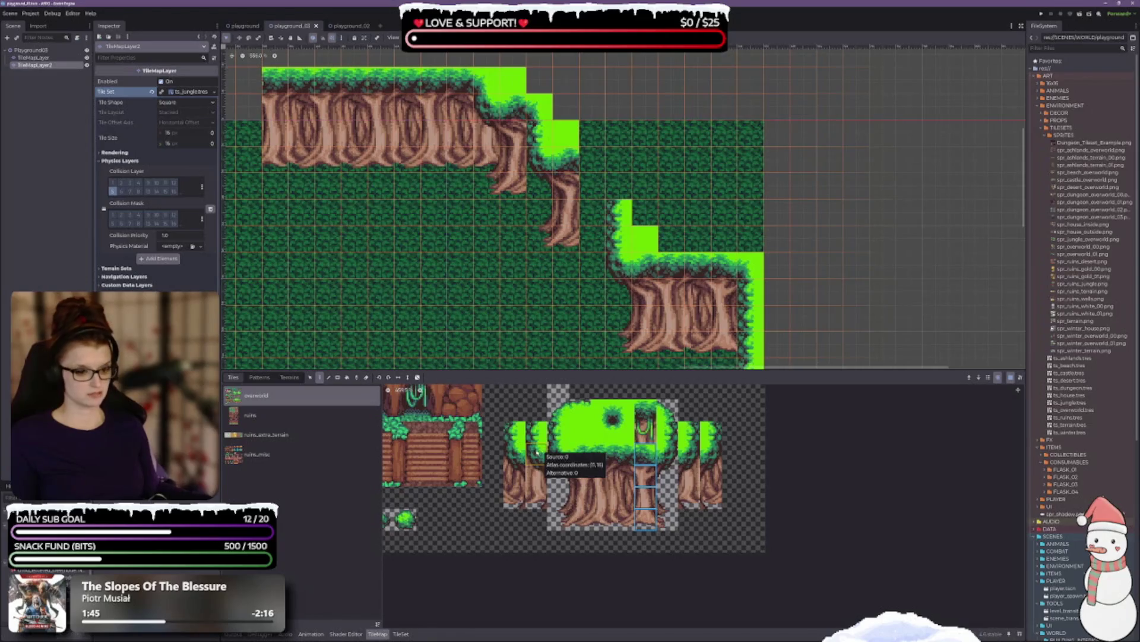
left_click_drag(515, 449, 514, 501)
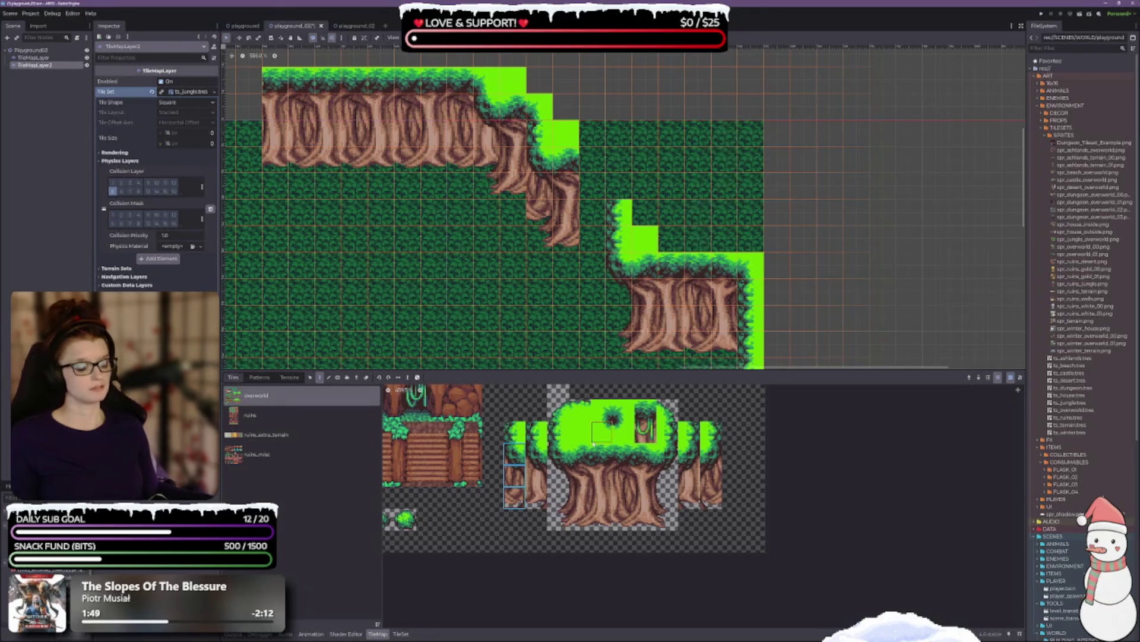
left_click(537, 498)
left_click_drag(536, 498, 536, 451)
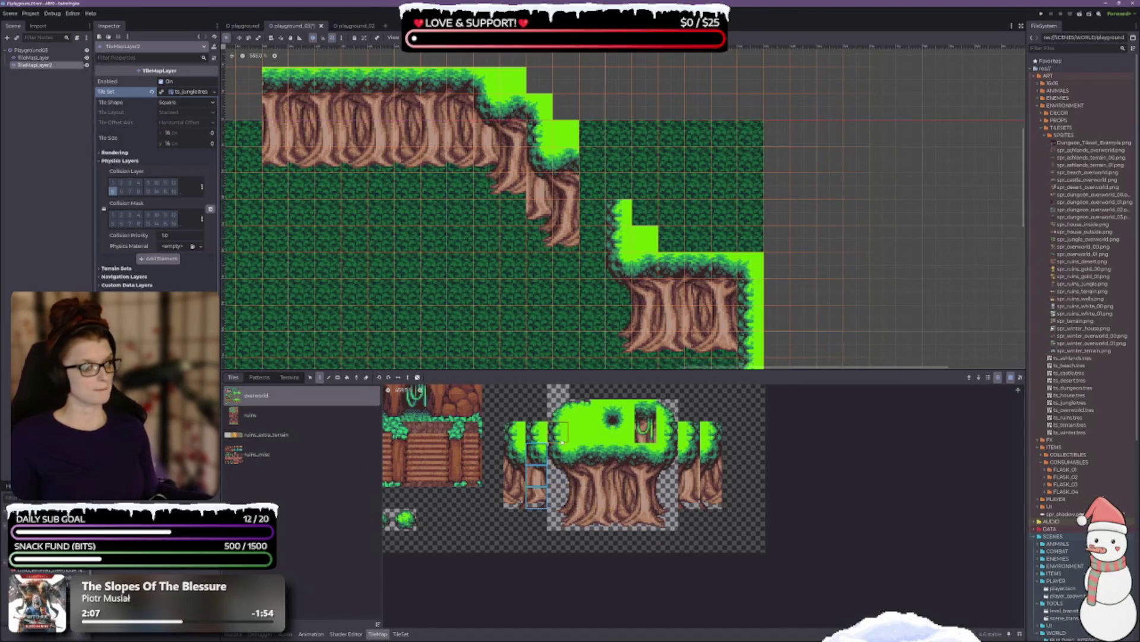
key("ctrl+z")
key("ctrl+z")
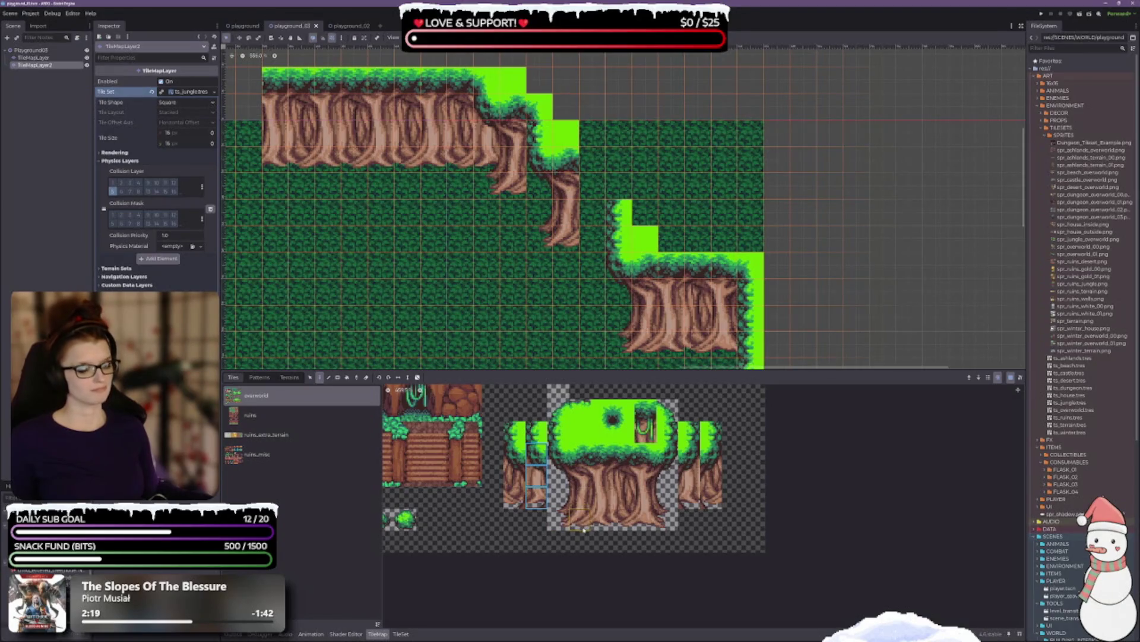
scroll(588, 526, "down", 2)
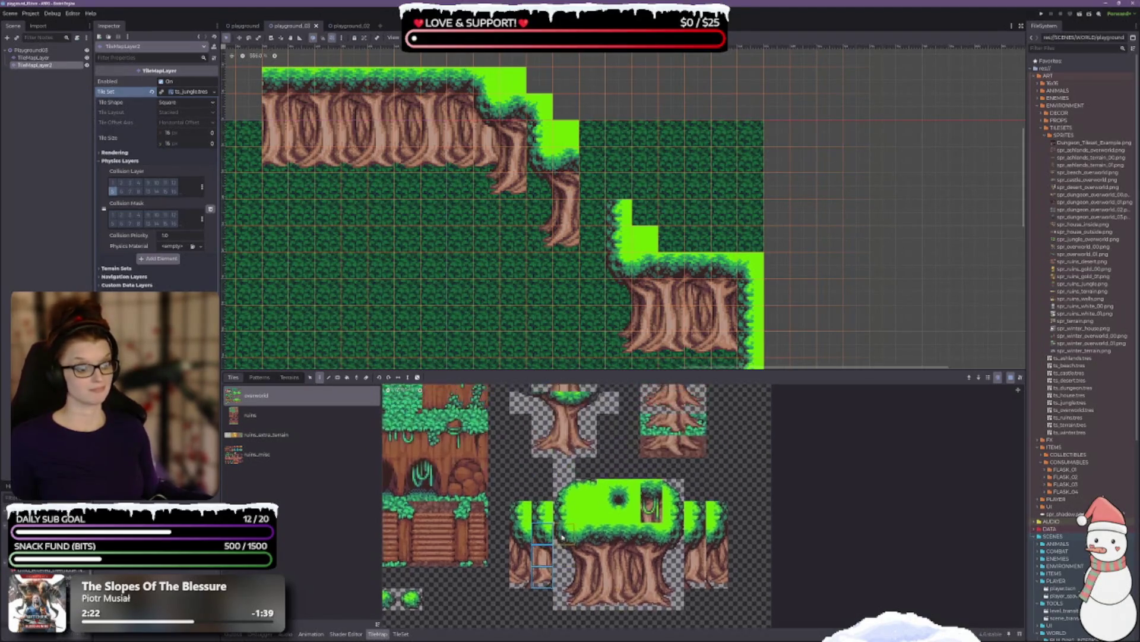
Step: Paint a trunk tile on the middle cliff step and a root tile at its base
scroll(556, 543, "up", 3)
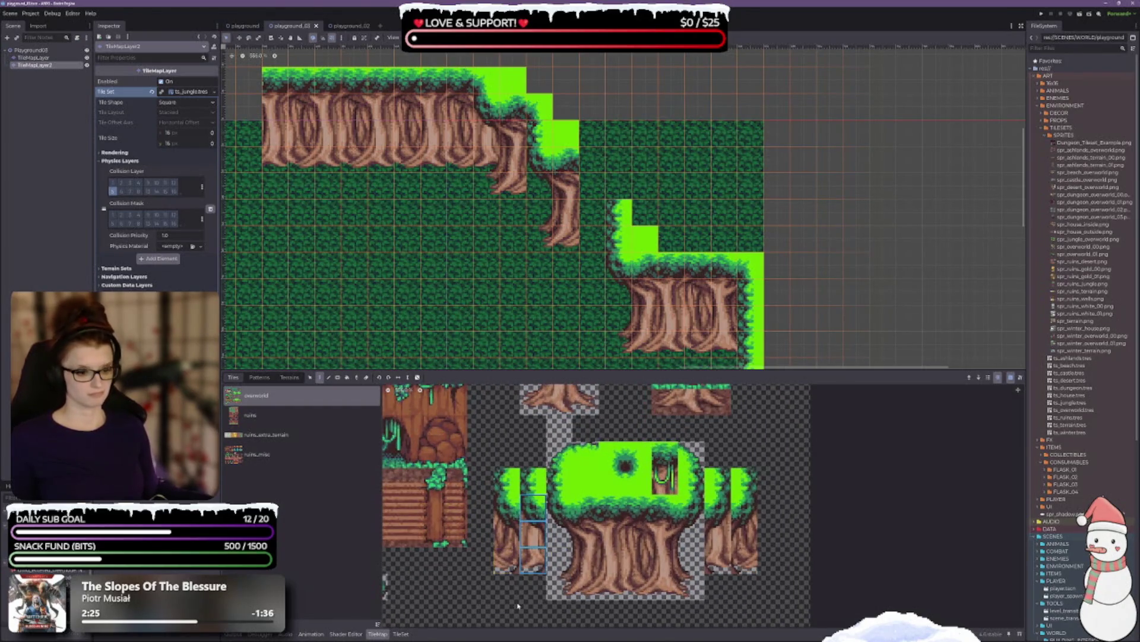
scroll(512, 558, "down", 2)
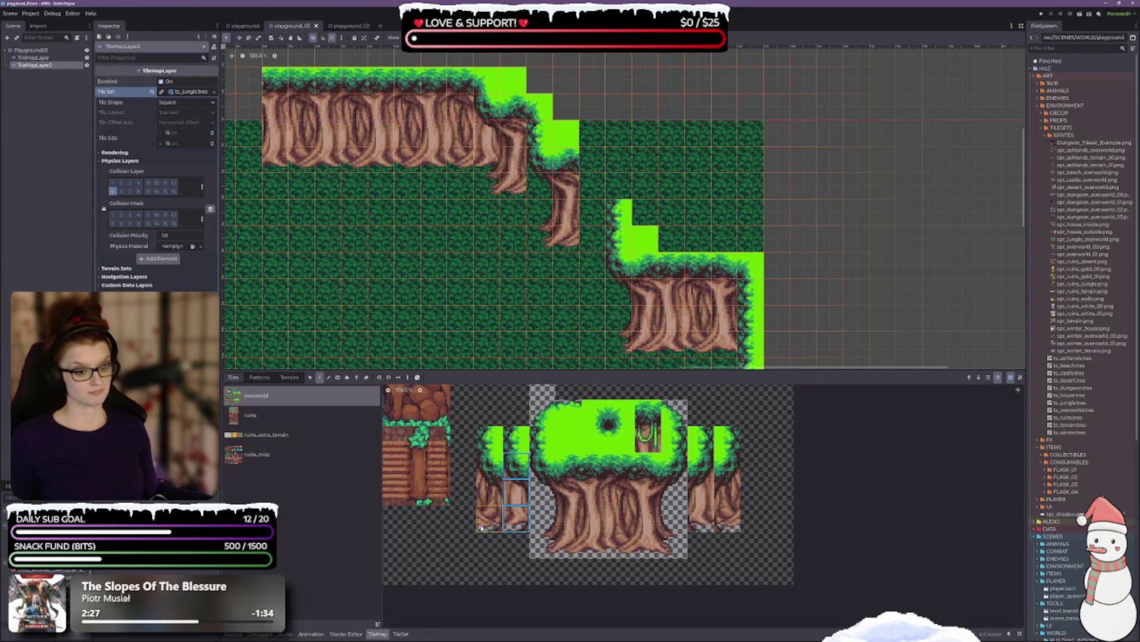
left_click(539, 209)
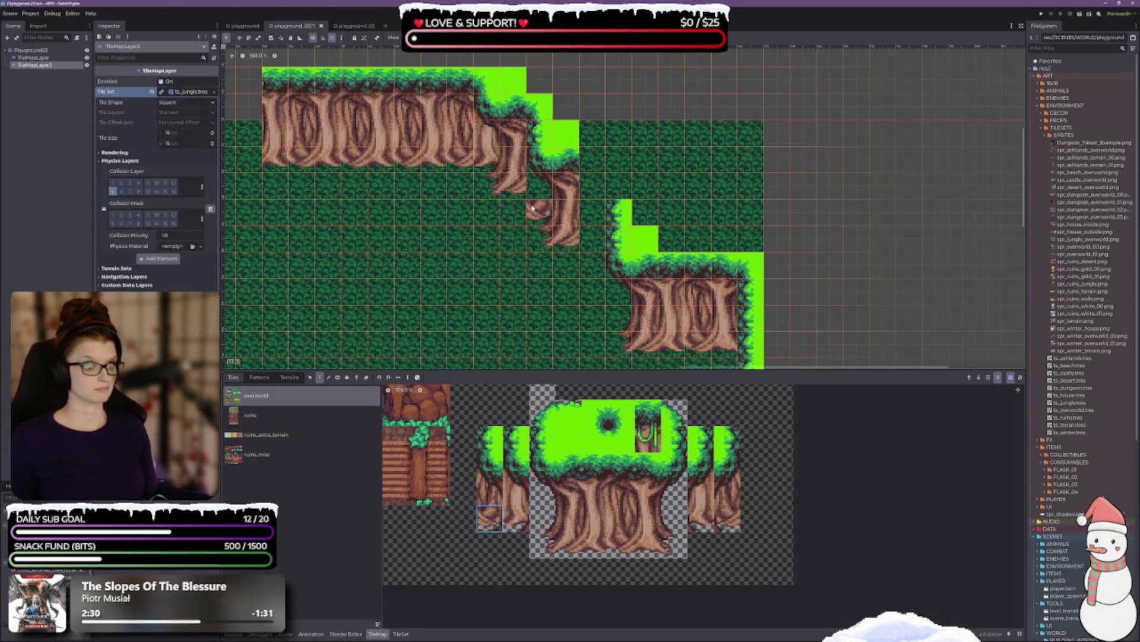
left_click(492, 518)
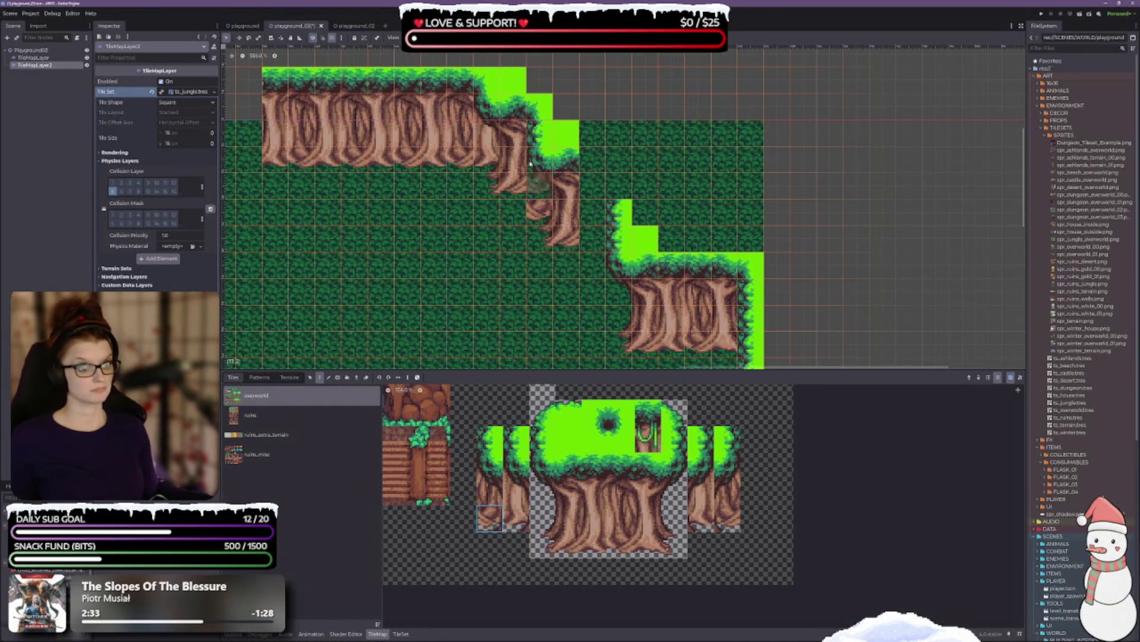
left_click(515, 518)
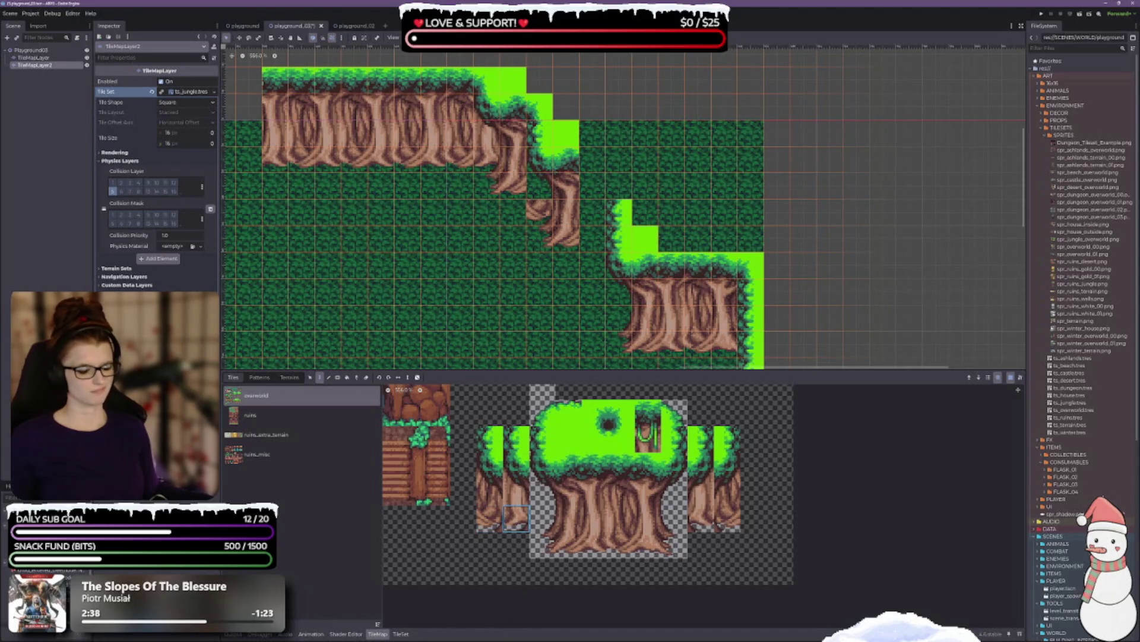
left_click(544, 544)
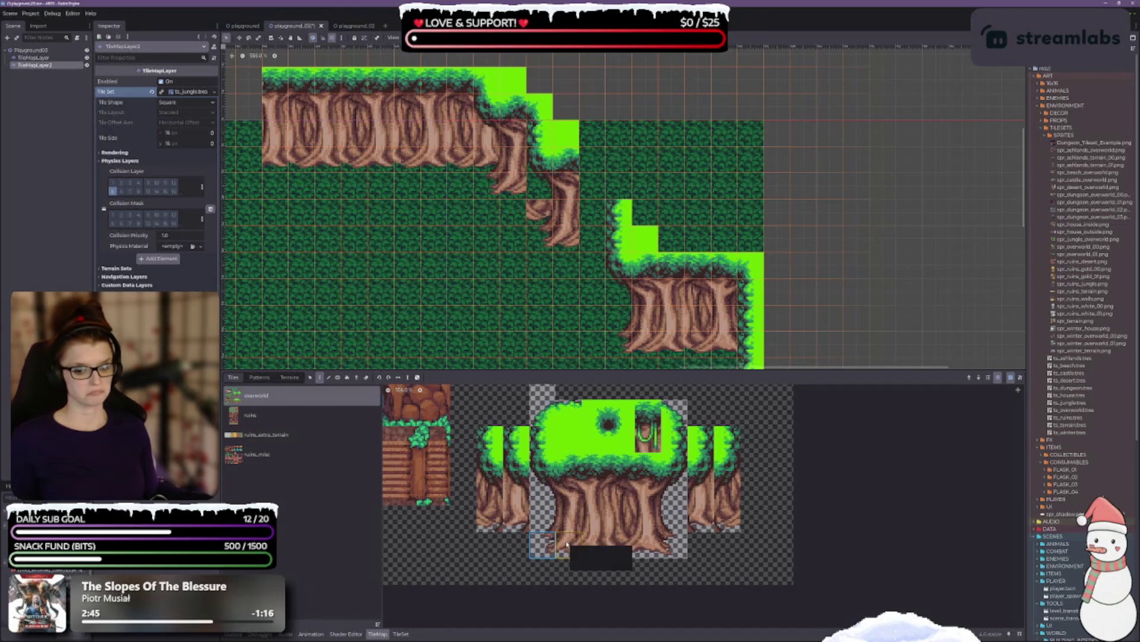
left_click(516, 213)
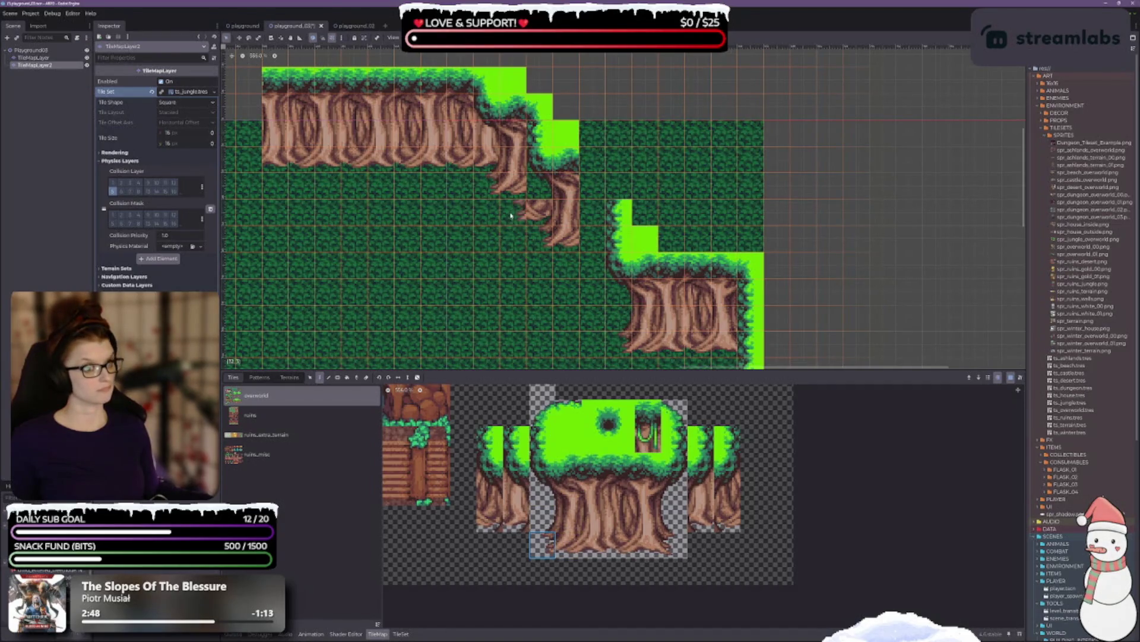
Step: Stamp a two-cell root piece onto the cliff and pick trunk tiles from the tree's left edge
left_click(569, 545)
left_click(505, 211)
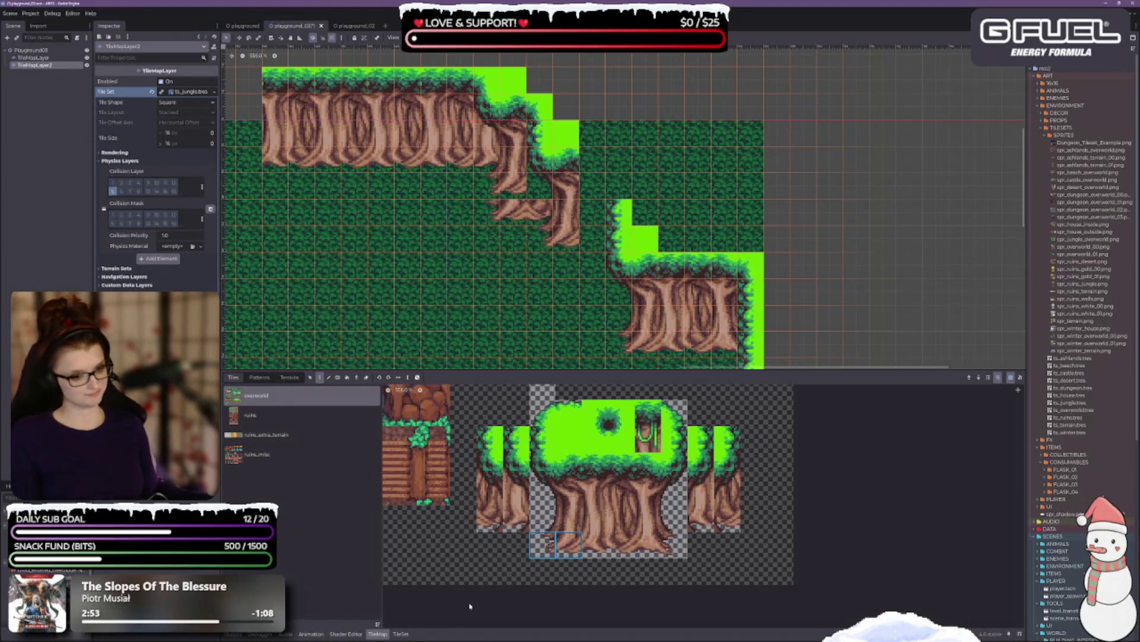
left_click(555, 518)
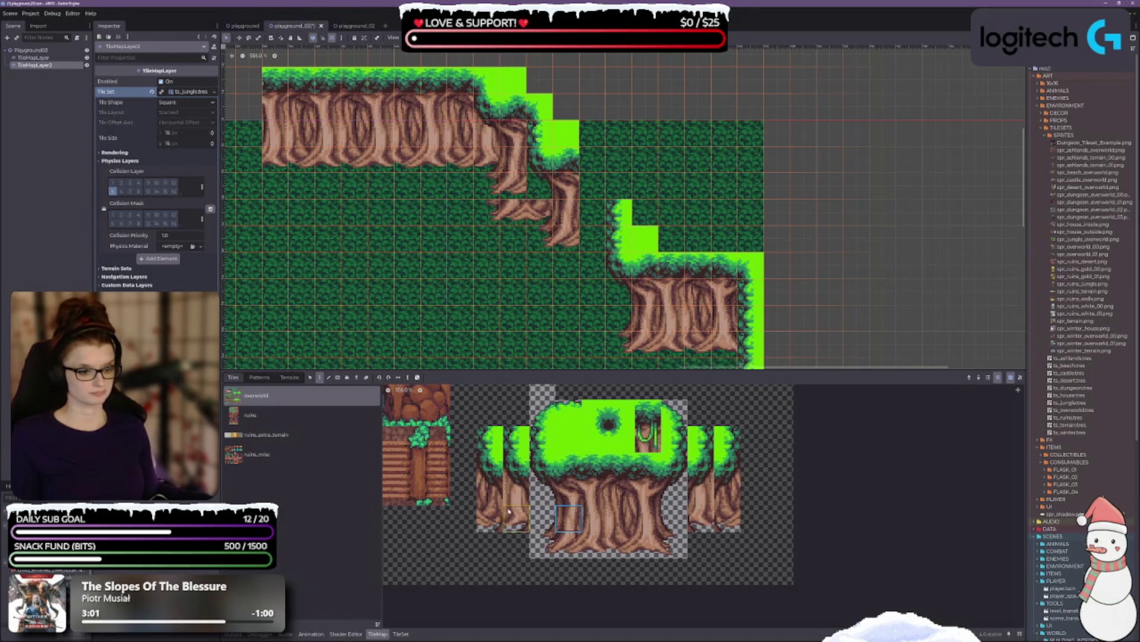
left_click(490, 491)
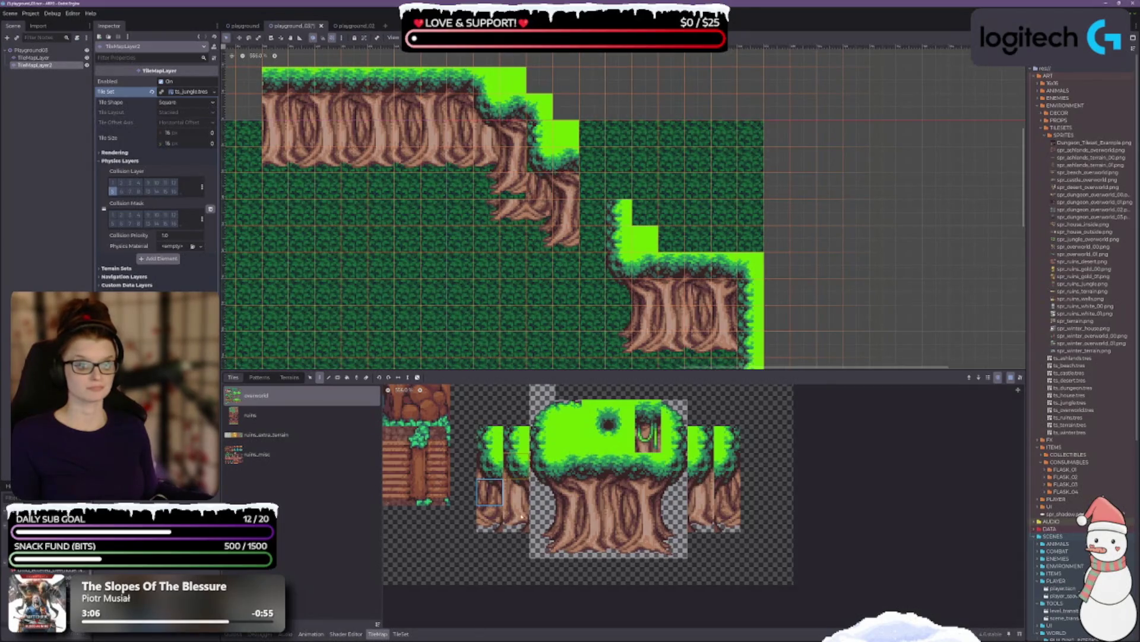
left_click(489, 466)
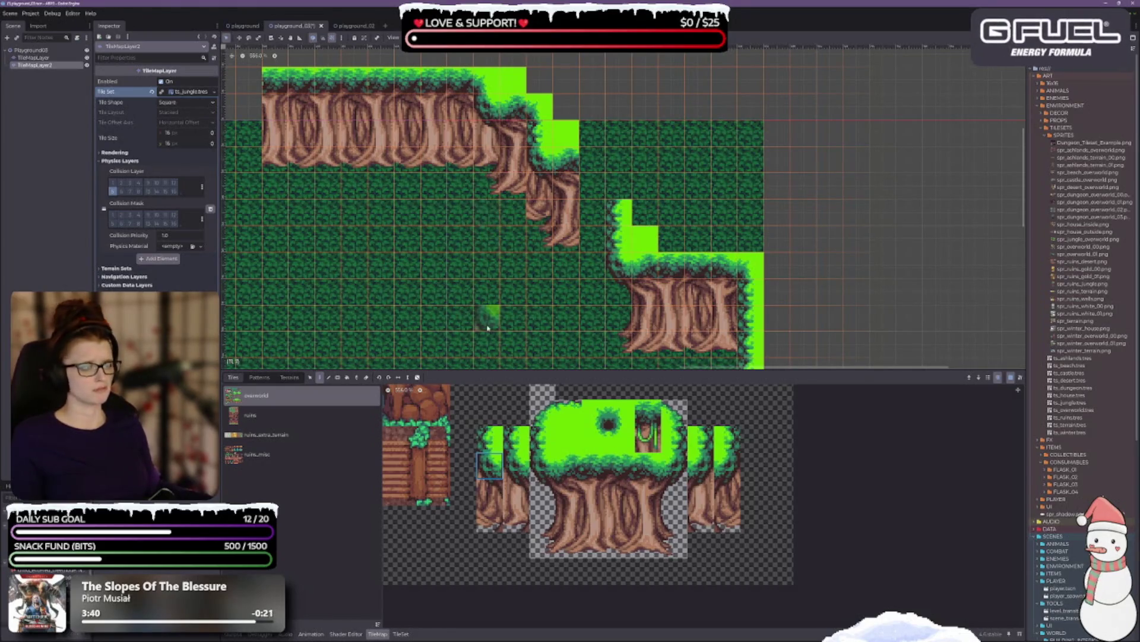
Step: Box-select the middle step's trunk column on the map with the Select tool
left_click_drag(483, 292, 403, 318)
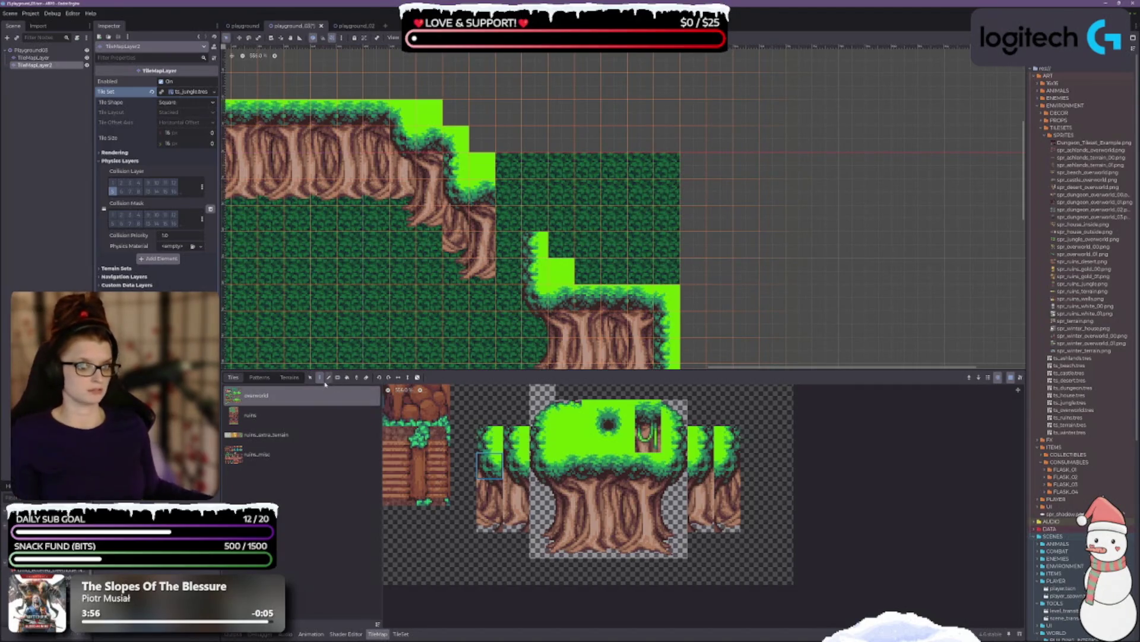
scroll(500, 105, "down", 2)
scroll(501, 105, "left", 2)
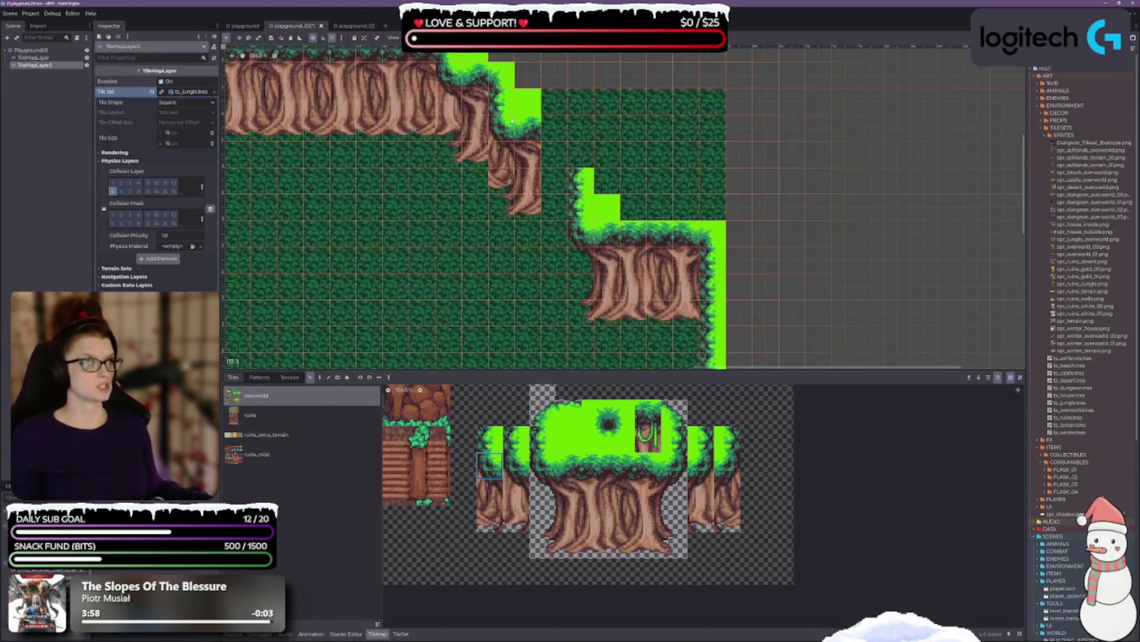
left_click_drag(501, 105, 530, 200)
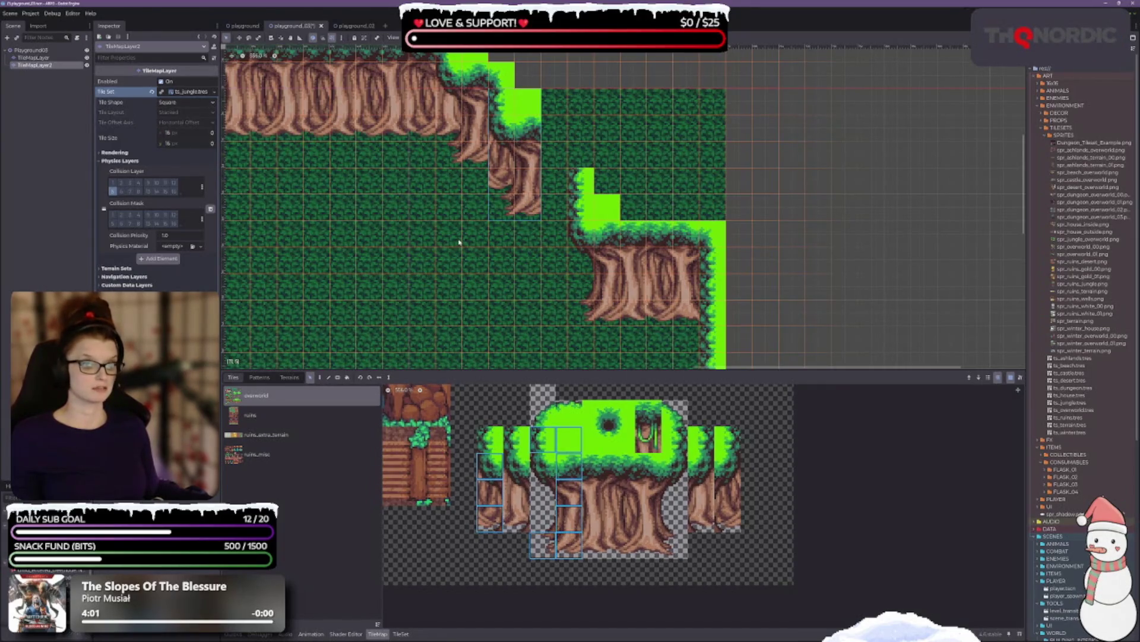
Step: Move the trunk column down one tile and fill the cell above with bright grass
left_click_drag(514, 171, 515, 198)
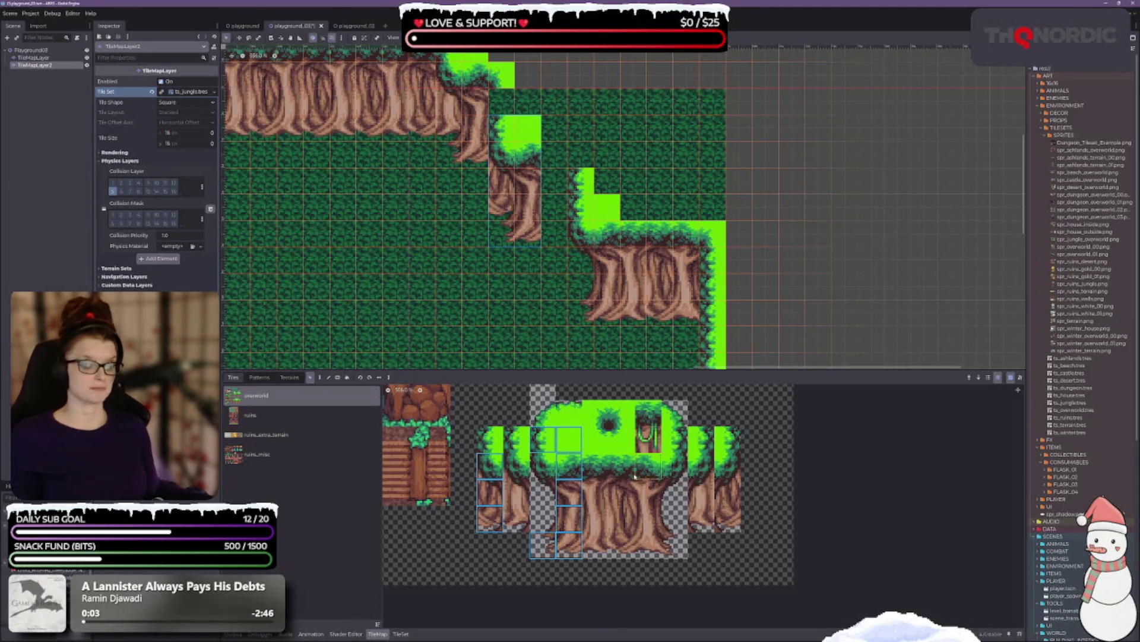
key("Escape")
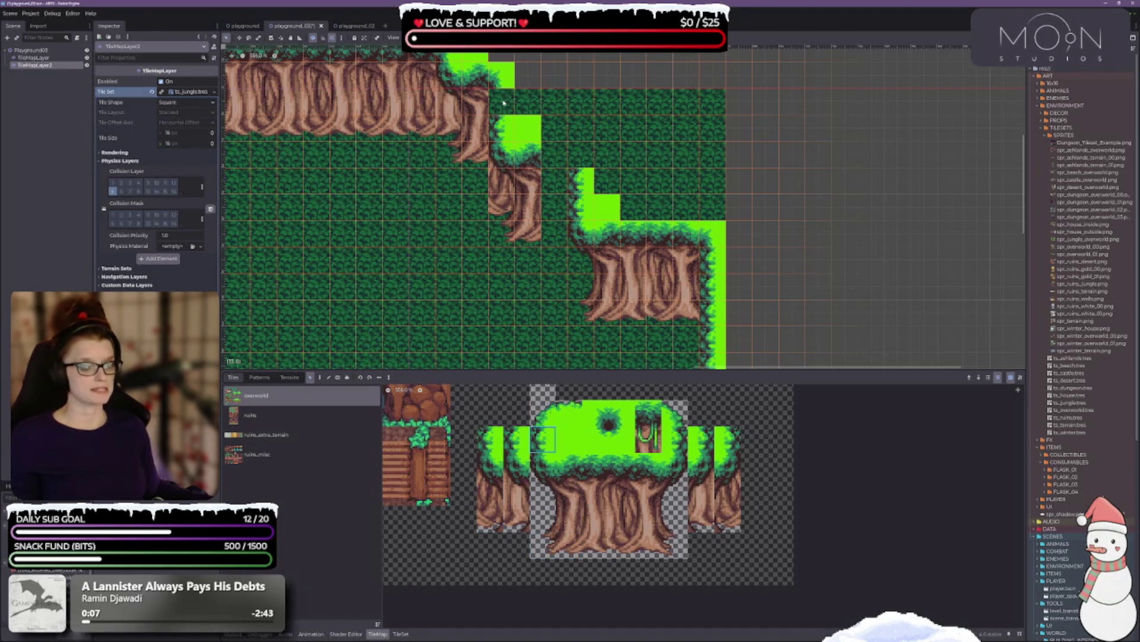
left_click(320, 377)
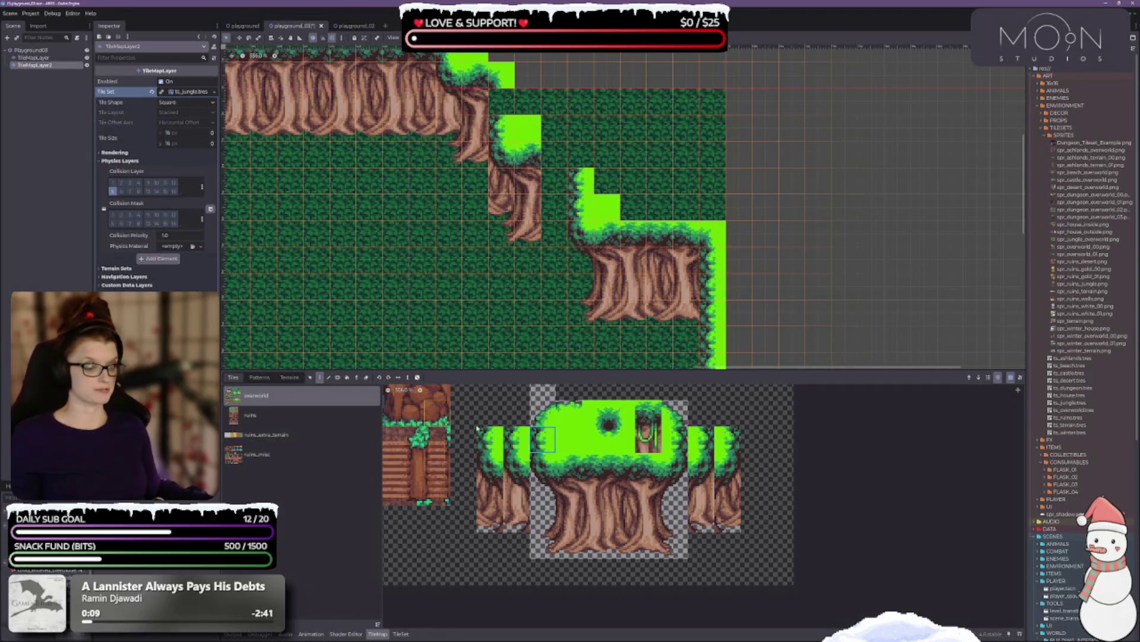
left_click(502, 101)
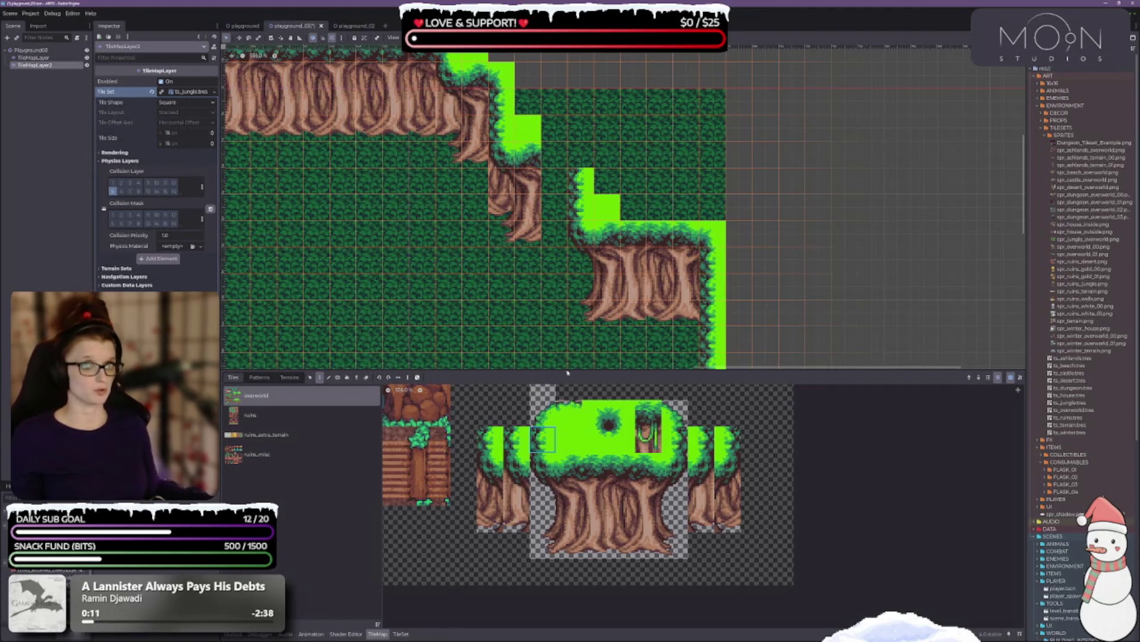
Step: Pick root and trunk tiles from the atlas, ending on a 2x2 trunk-and-root block
left_click_drag(558, 165, 573, 208)
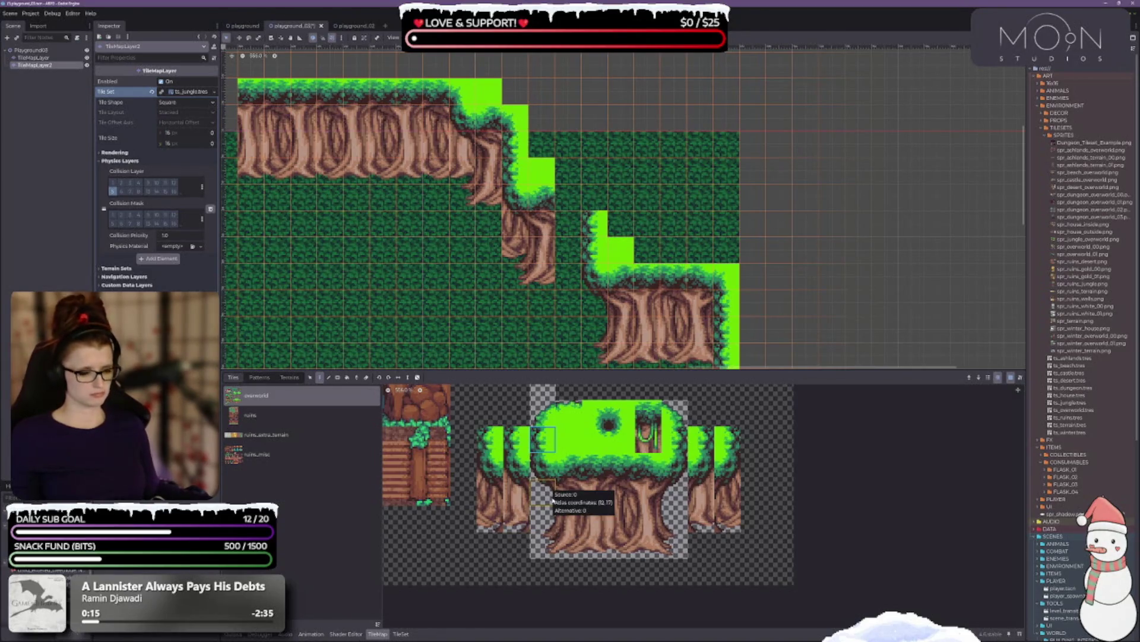
left_click_drag(541, 518, 542, 545)
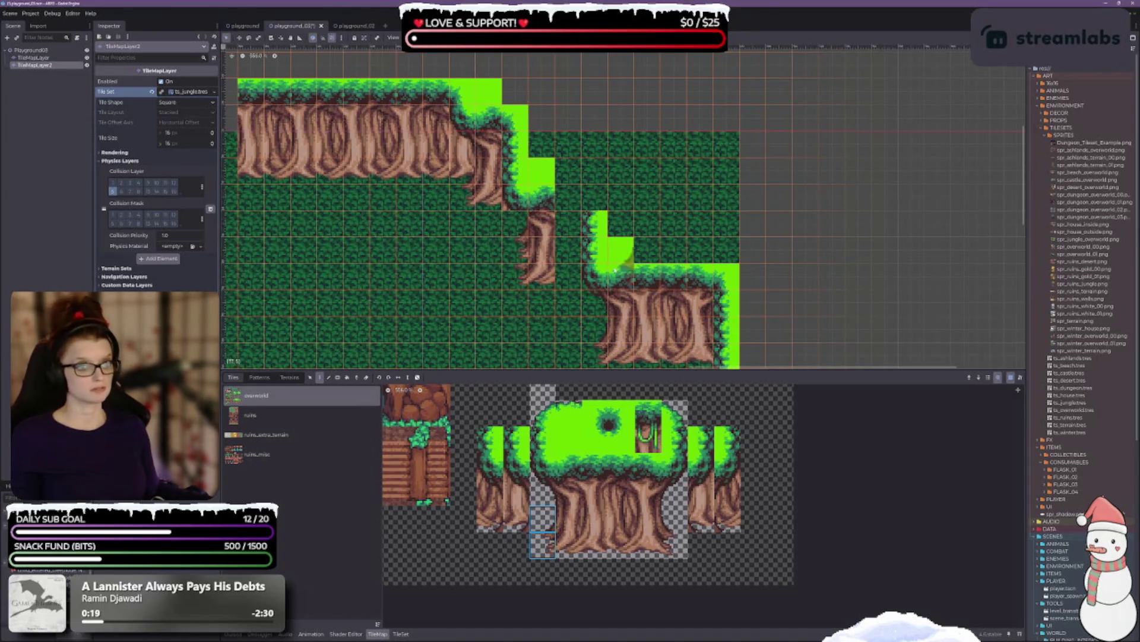
scroll(575, 235, "right", 3)
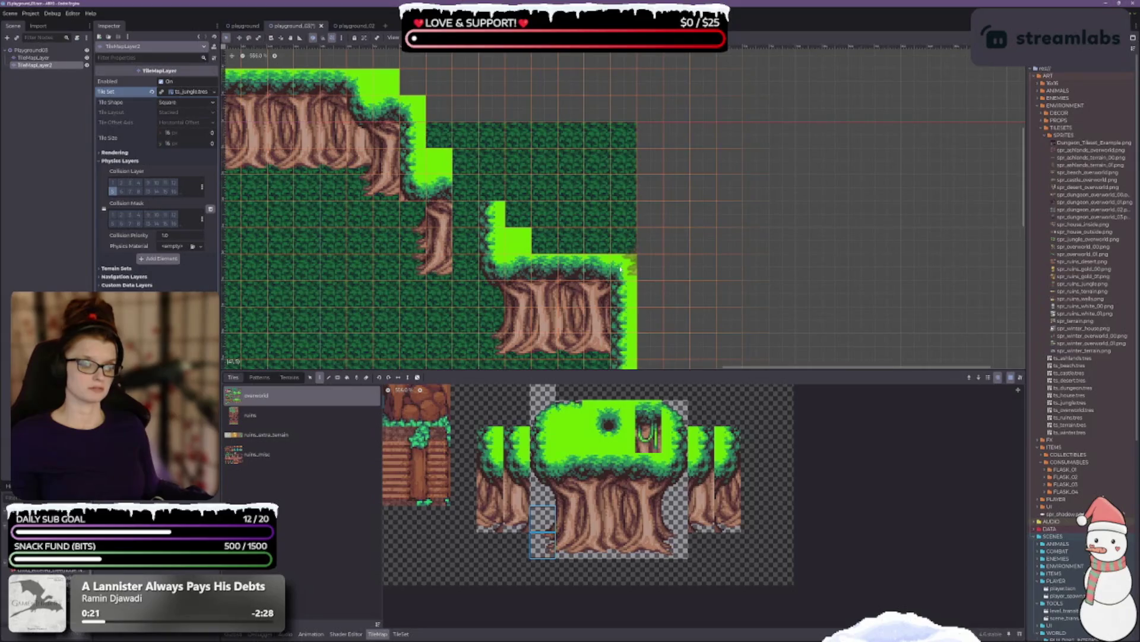
scroll(594, 332, "left", 2)
left_click(550, 470)
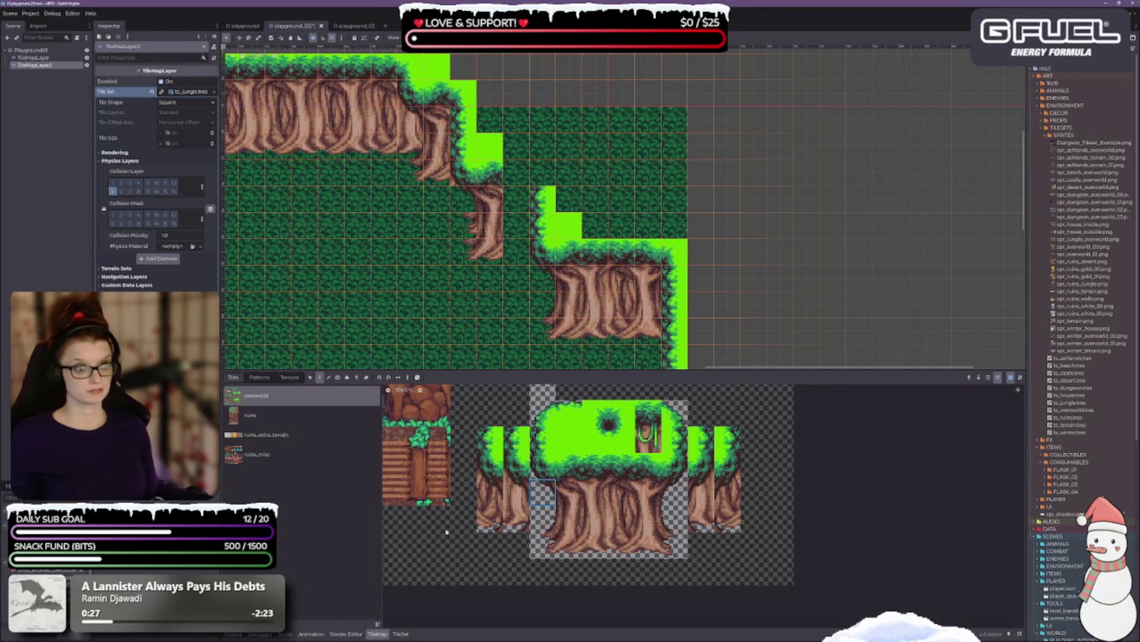
left_click(547, 529)
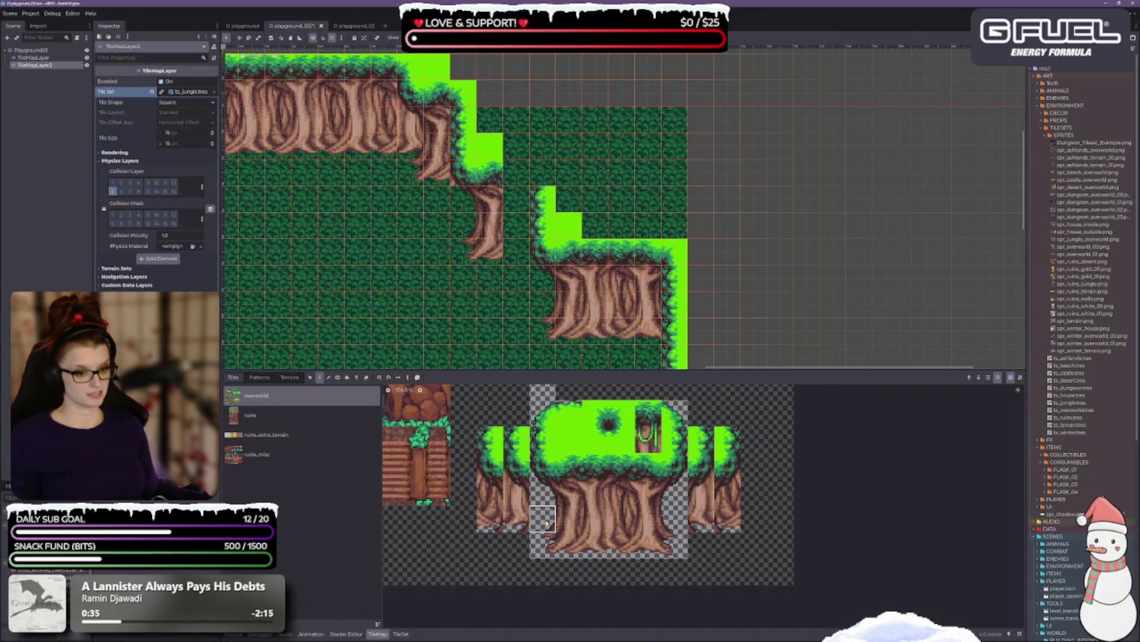
left_click_drag(576, 530, 571, 549)
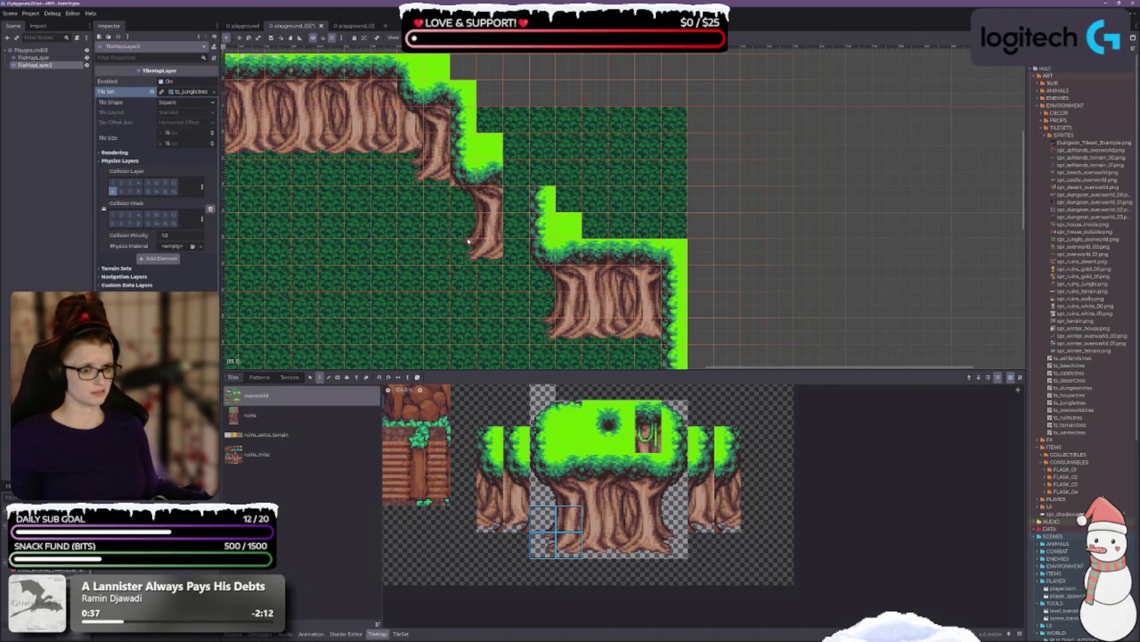
scroll(401, 337, "up", 1)
scroll(400, 337, "right", 2)
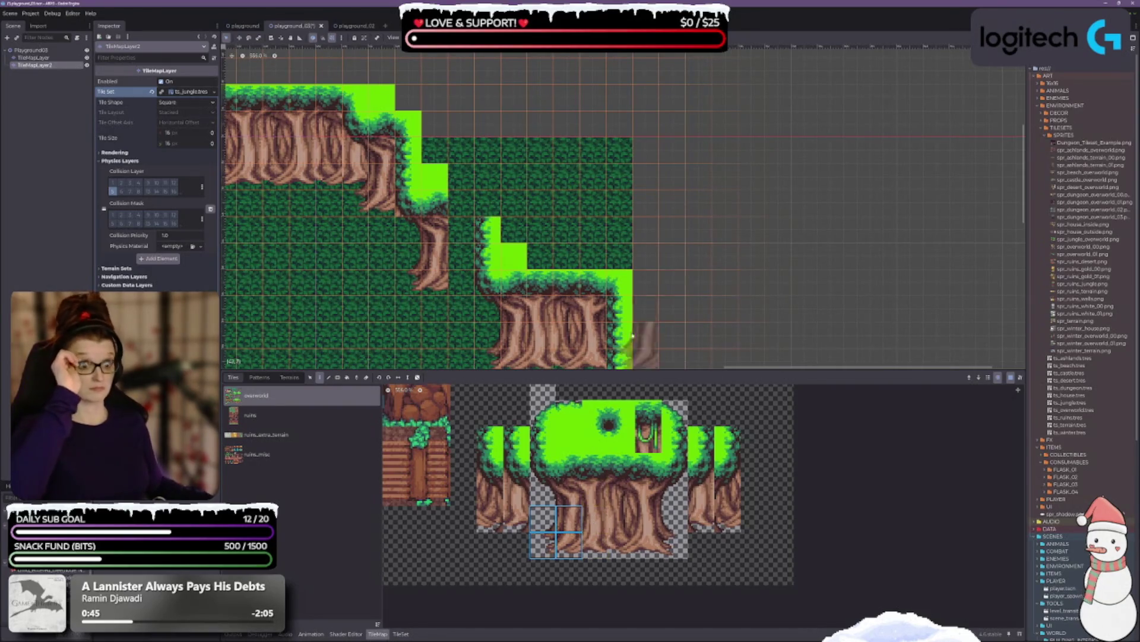
scroll(635, 341, "left", 2)
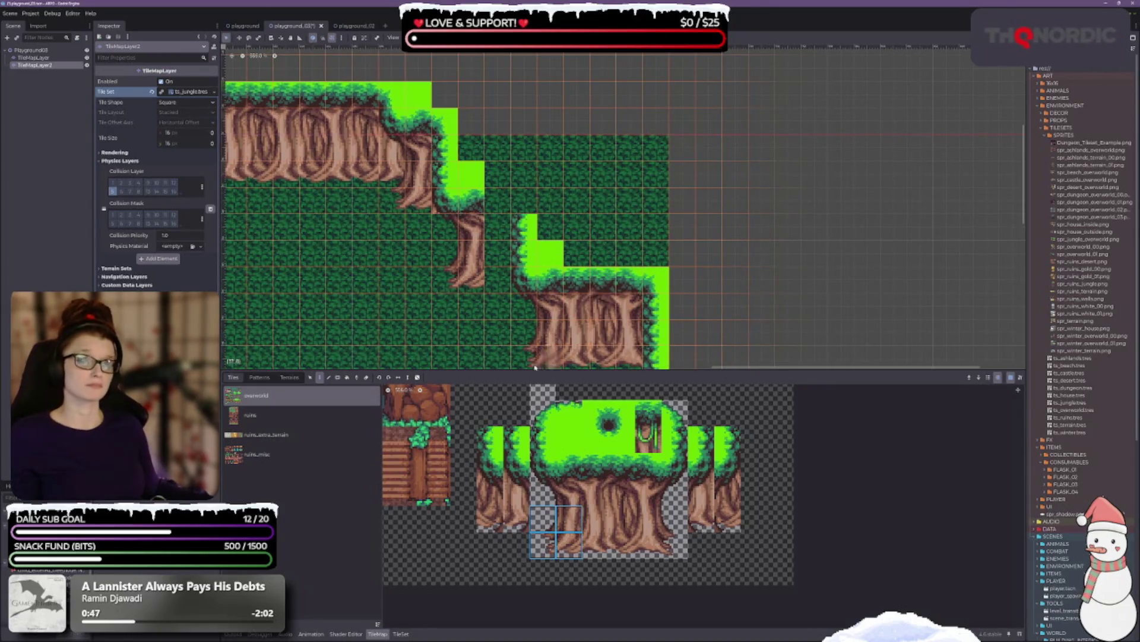
scroll(445, 255, "left", 2)
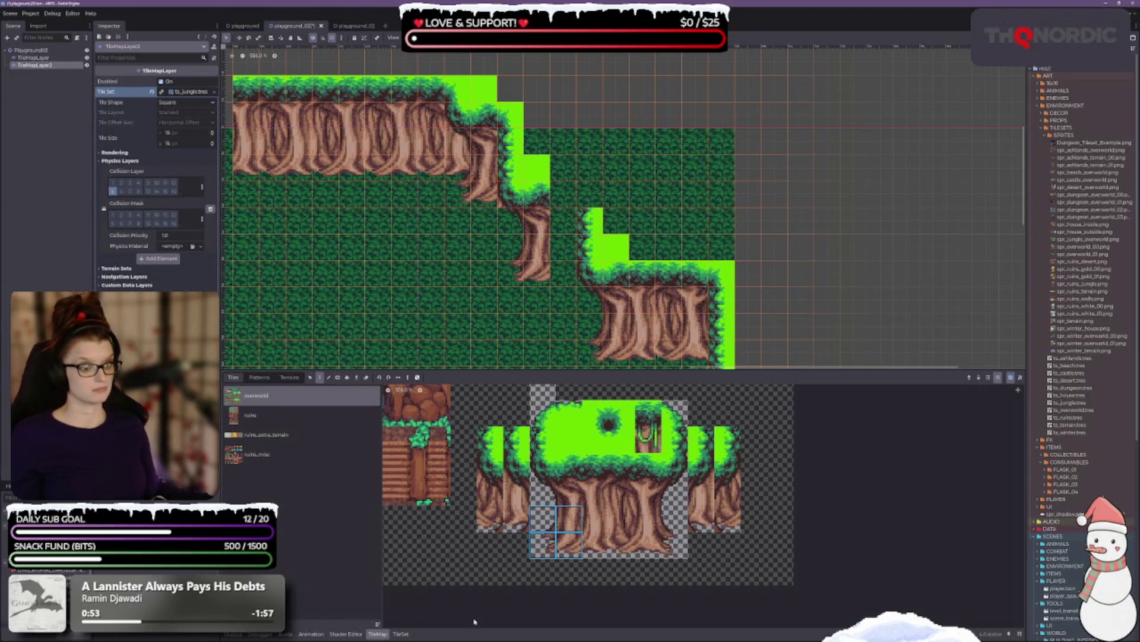
scroll(499, 469, "down", 3)
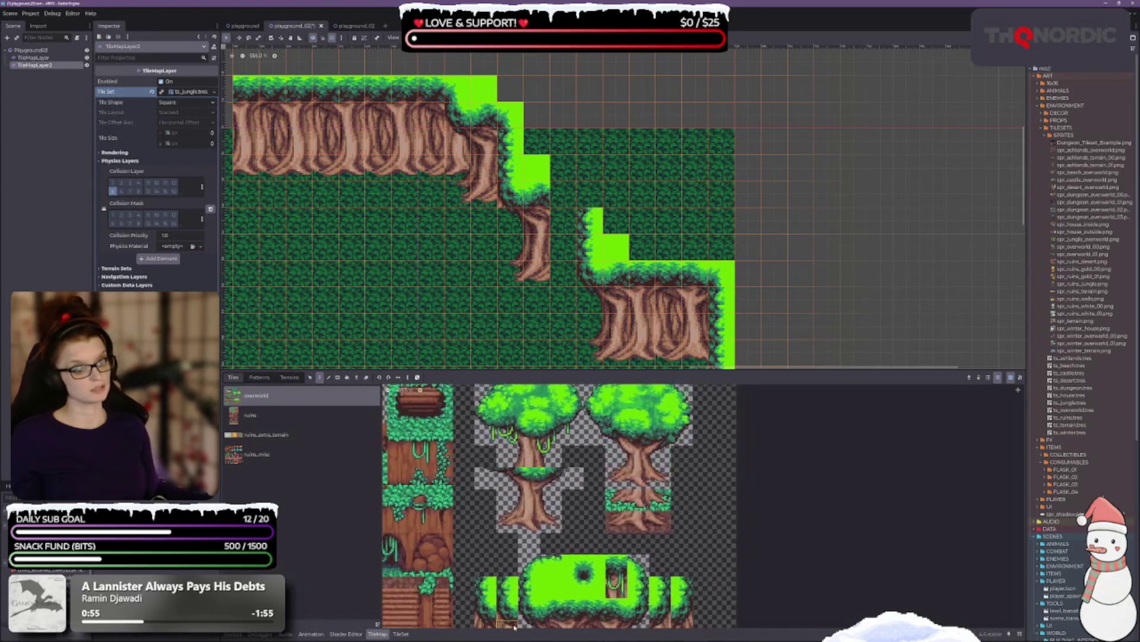
Step: Paint a single tree-trunk column onto the middle cliff step
scroll(496, 467, "up", 2)
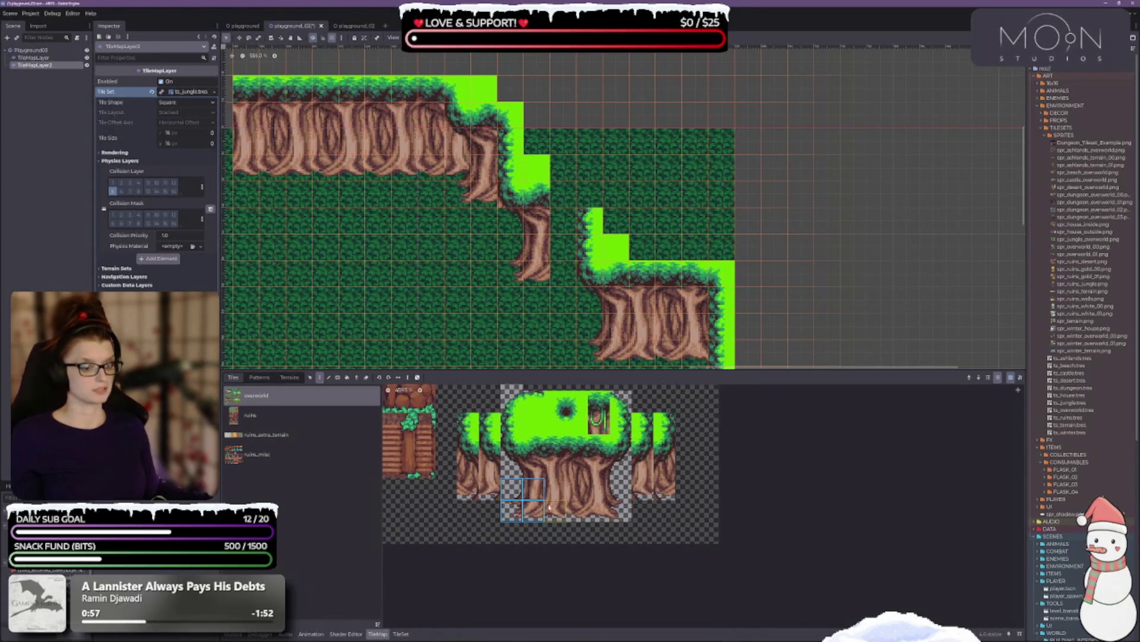
left_click(482, 534)
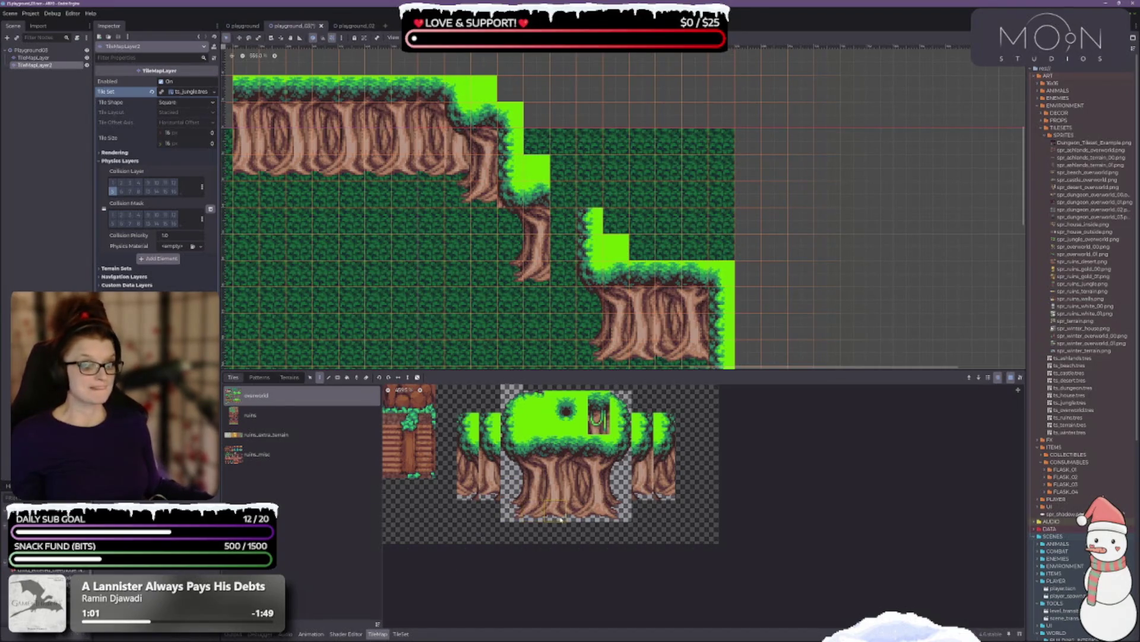
left_click_drag(553, 450, 576, 512)
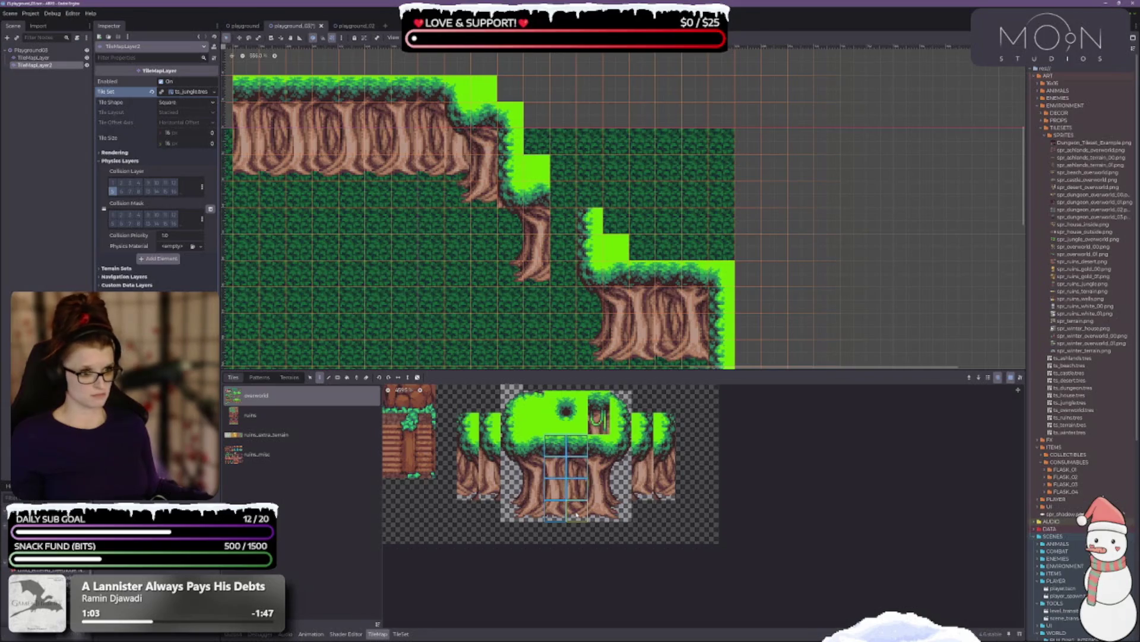
left_click_drag(556, 442, 556, 513)
left_click(559, 241)
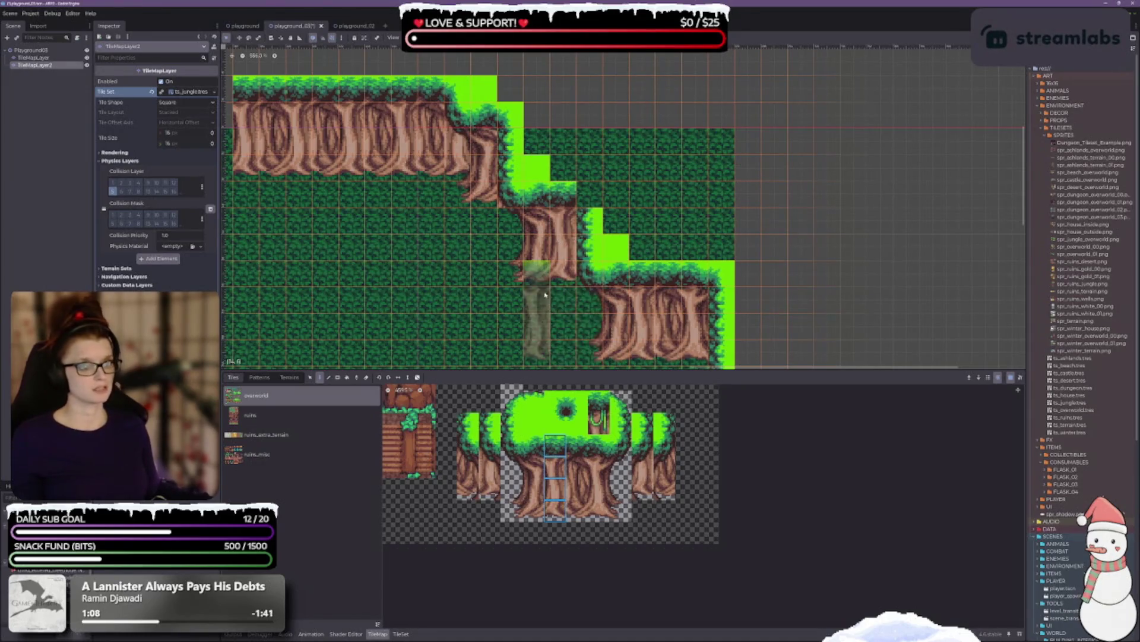
Step: Touch up the canopy-edge tiles above the new trunk column
scroll(544, 294, "up", 2)
left_click(563, 410)
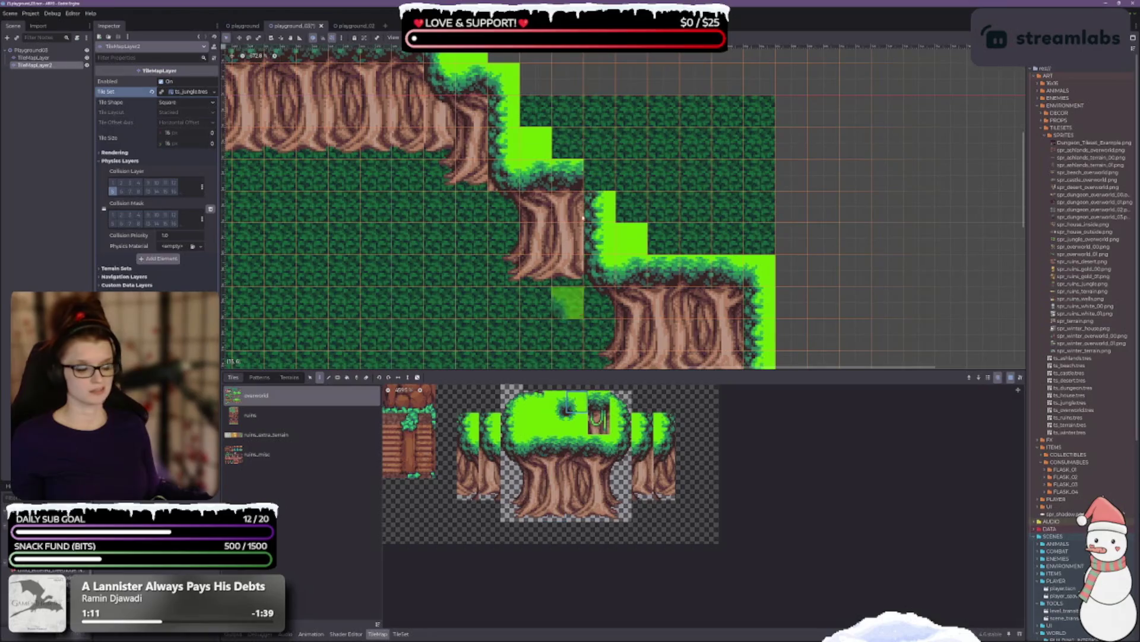
left_click(600, 175)
Step: Select the foliage tile beside the trunk, then the tall vine tile, in the atlas
left_click_drag(475, 303, 445, 216)
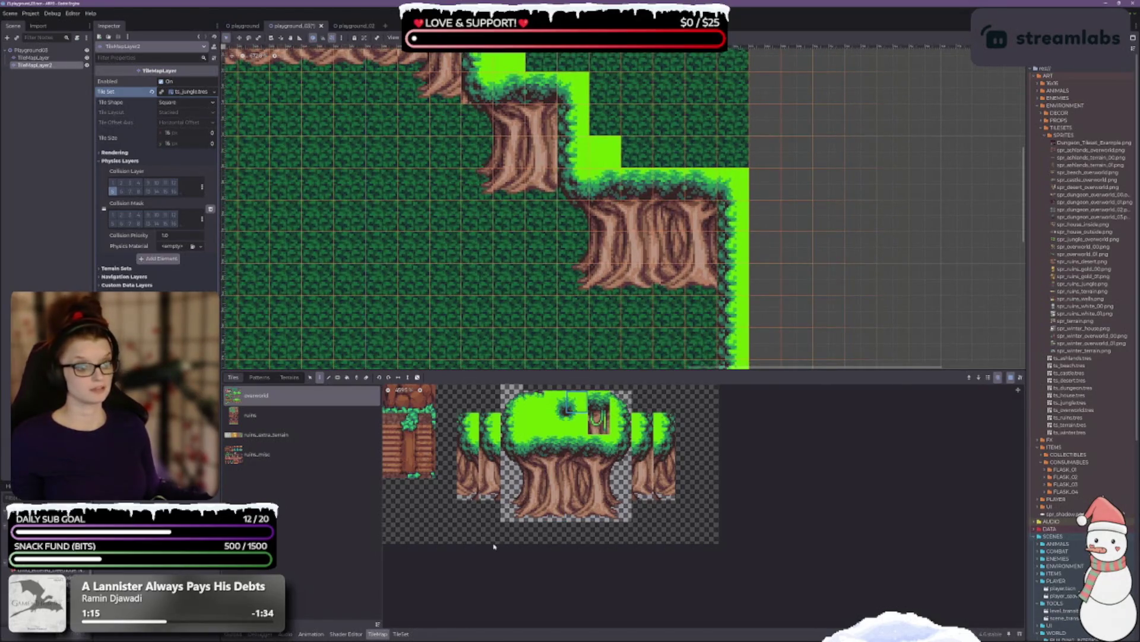
scroll(470, 529, "left", 3)
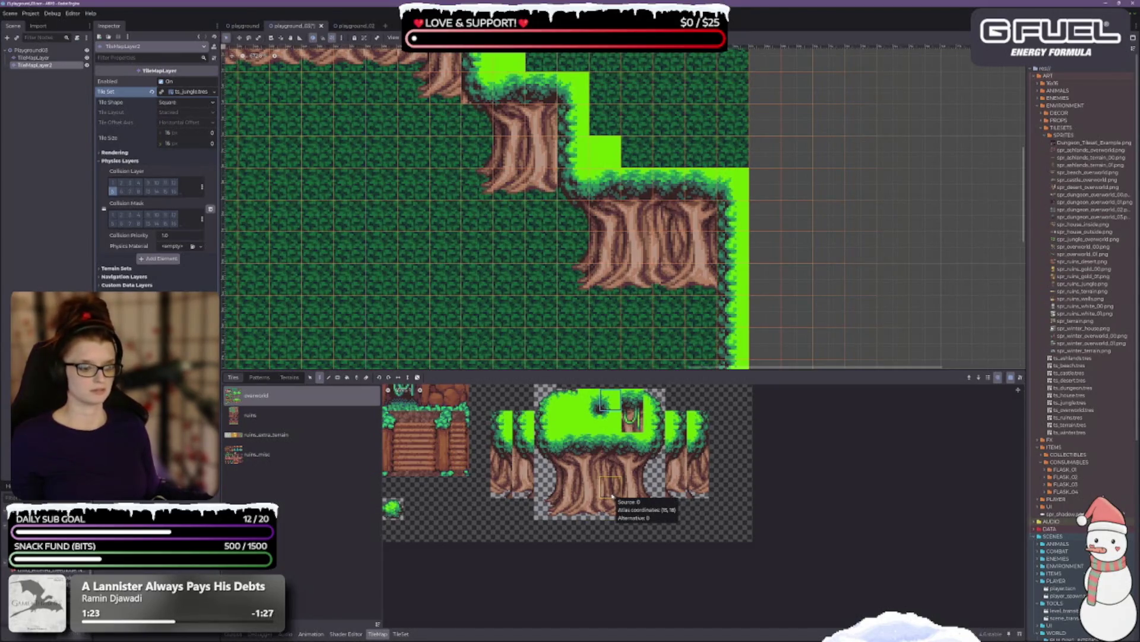
left_click(502, 444)
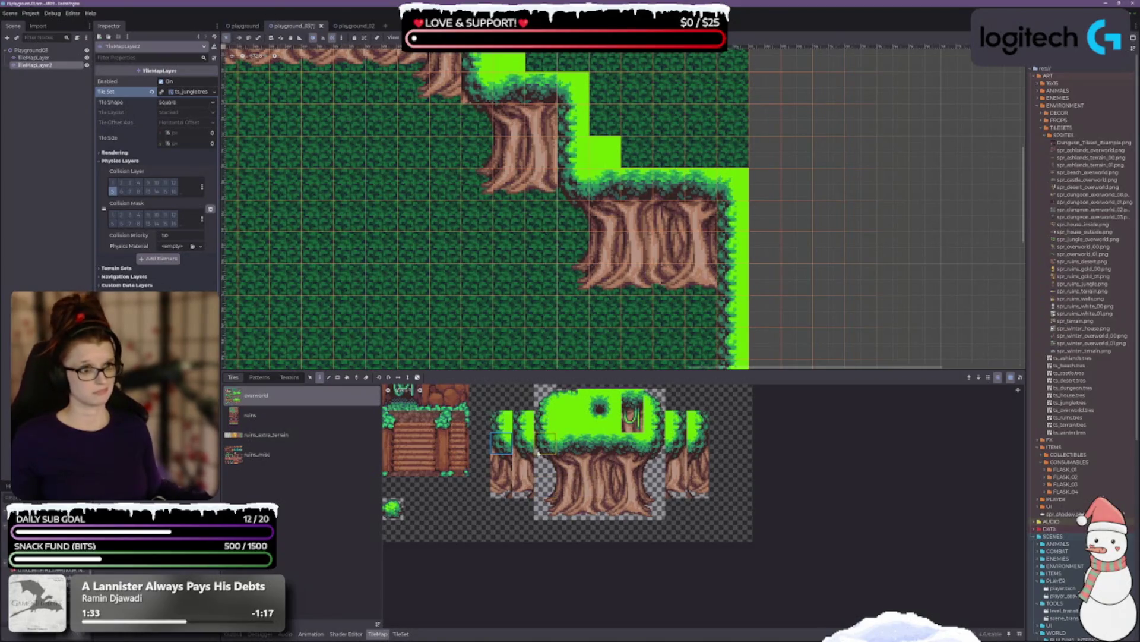
scroll(532, 250, "up", 3)
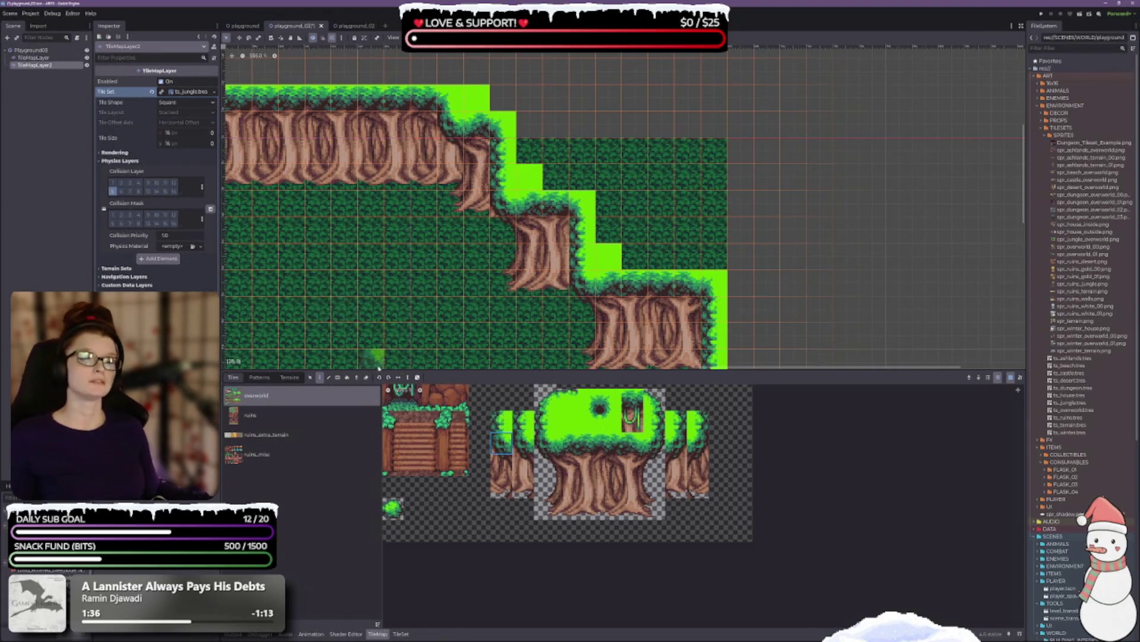
scroll(336, 279, "down", 3)
scroll(354, 221, "up", 3)
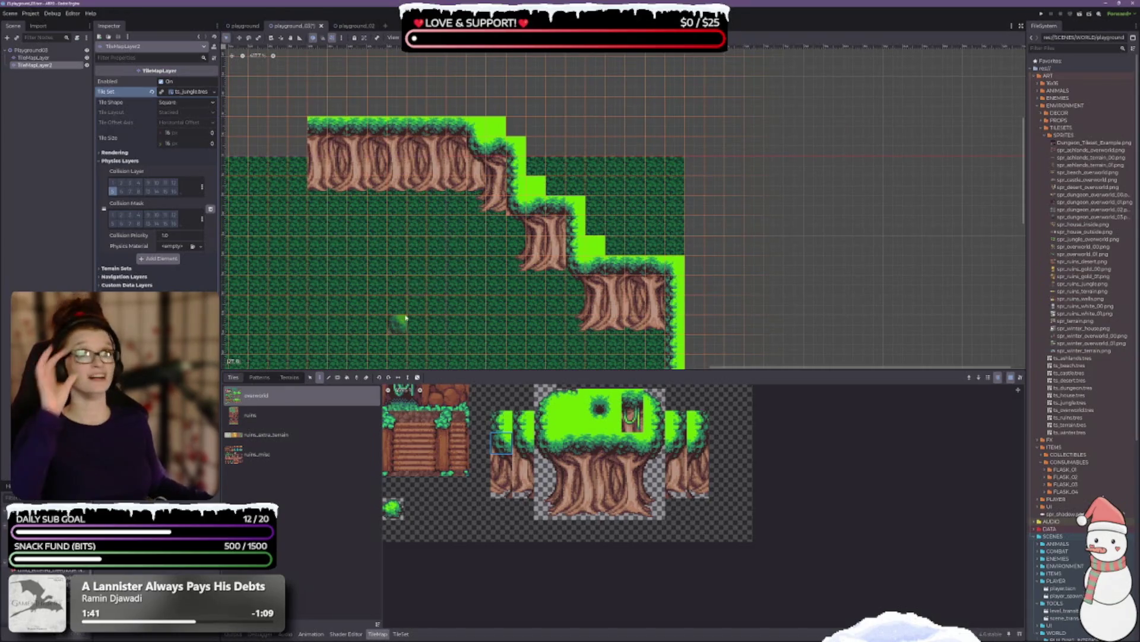
scroll(395, 264, "up", 3)
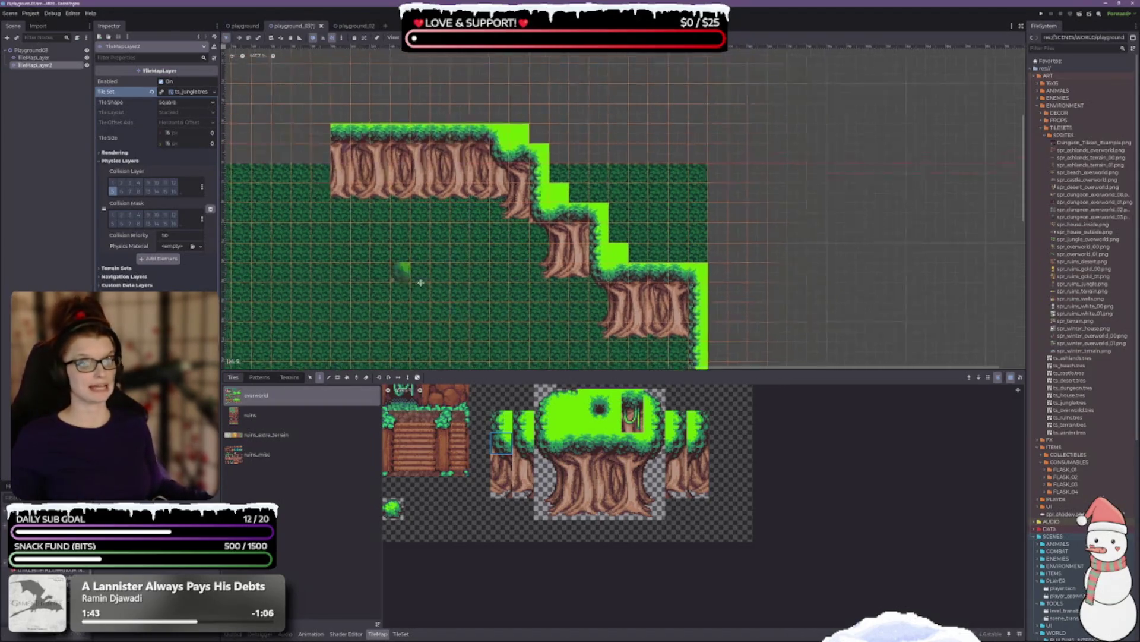
left_click(632, 414)
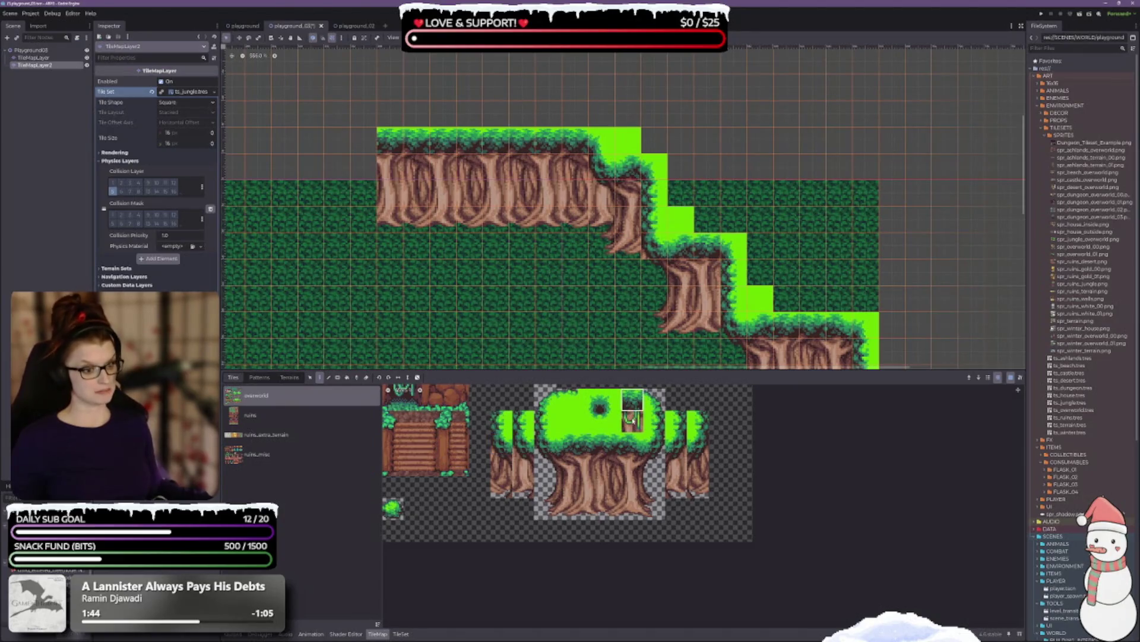
Step: Hang vines on the top trunk cliff and middle step, undoing the one on the lowest trunk
left_click(489, 156)
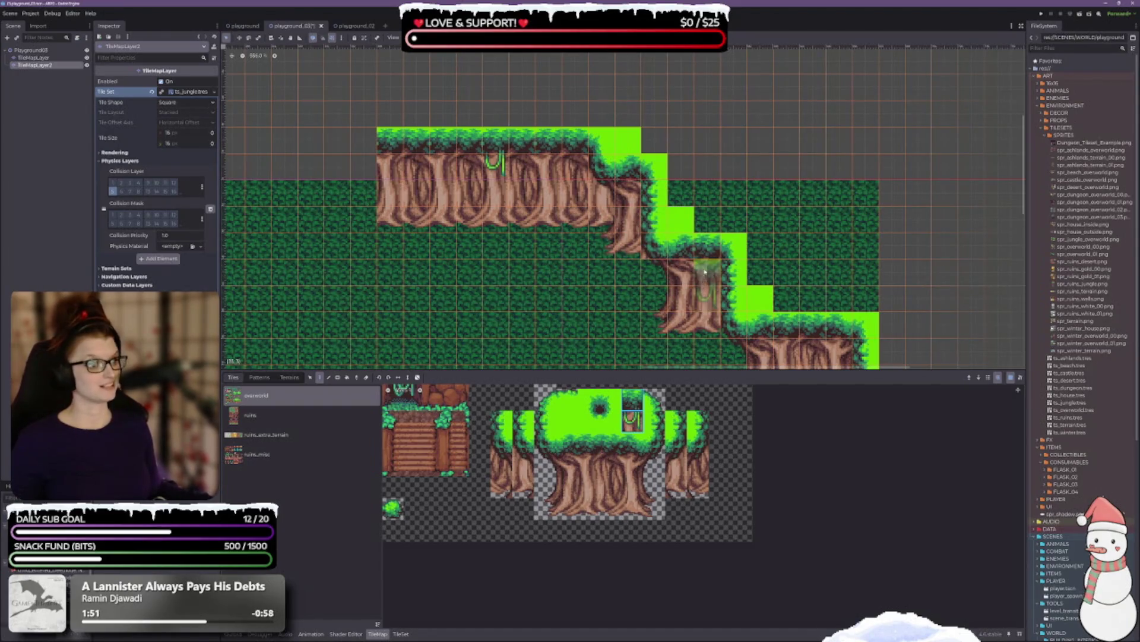
left_click(707, 272)
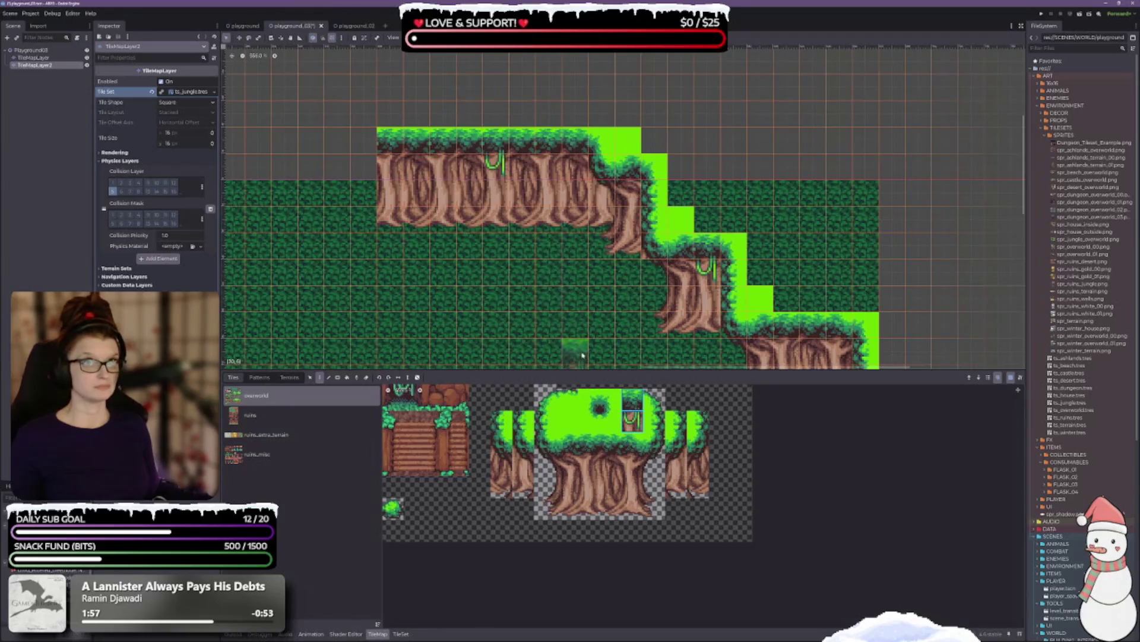
left_click_drag(585, 356, 469, 229)
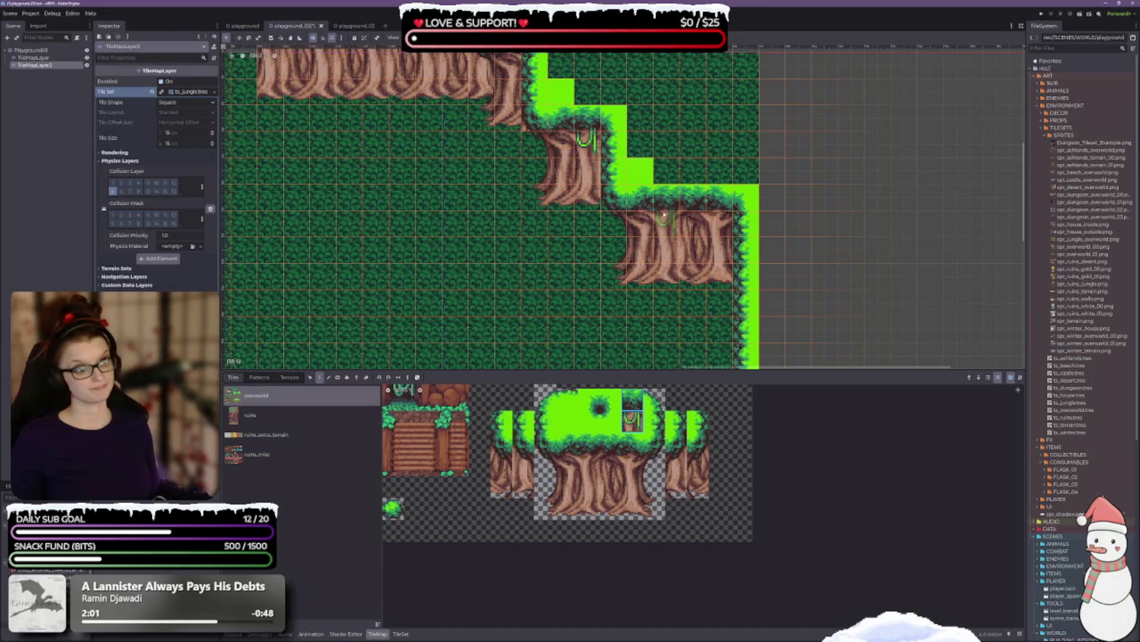
key("ctrl+z")
scroll(614, 505, "up", 2)
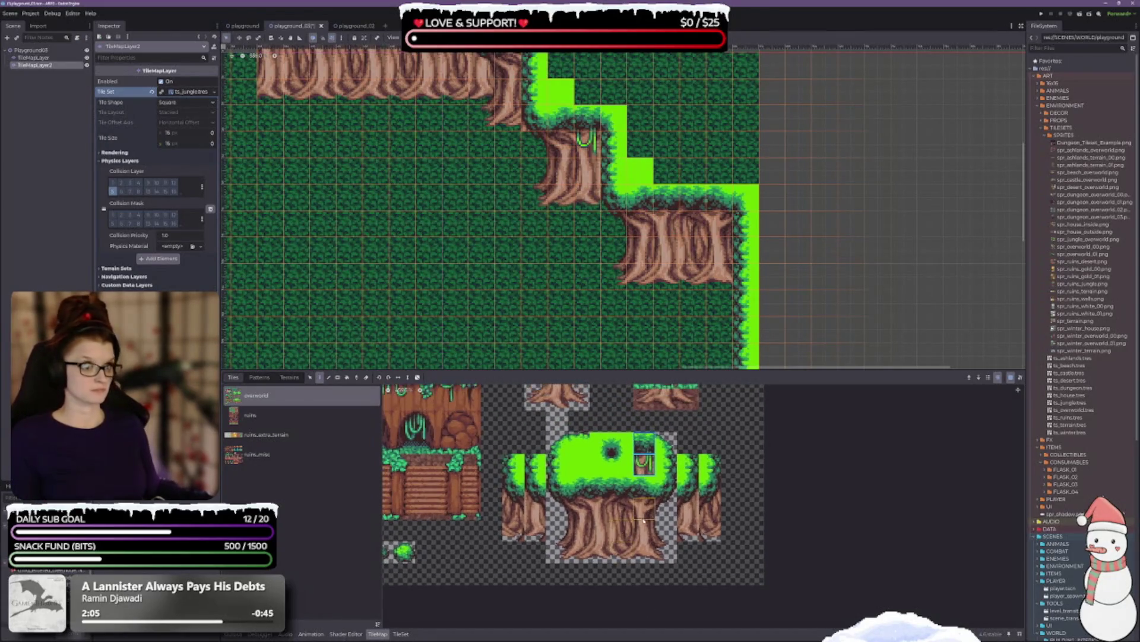
Step: Try a 2x2 foliage block on the cliff edge, then undo it
scroll(594, 553, "down", 2)
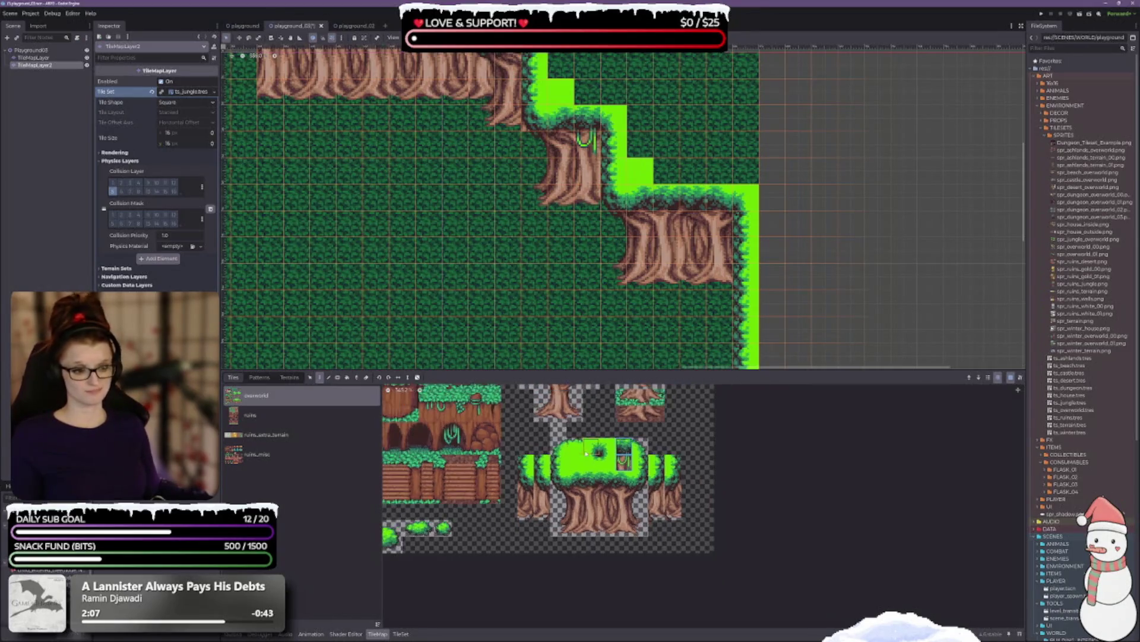
scroll(559, 433, "up", 1)
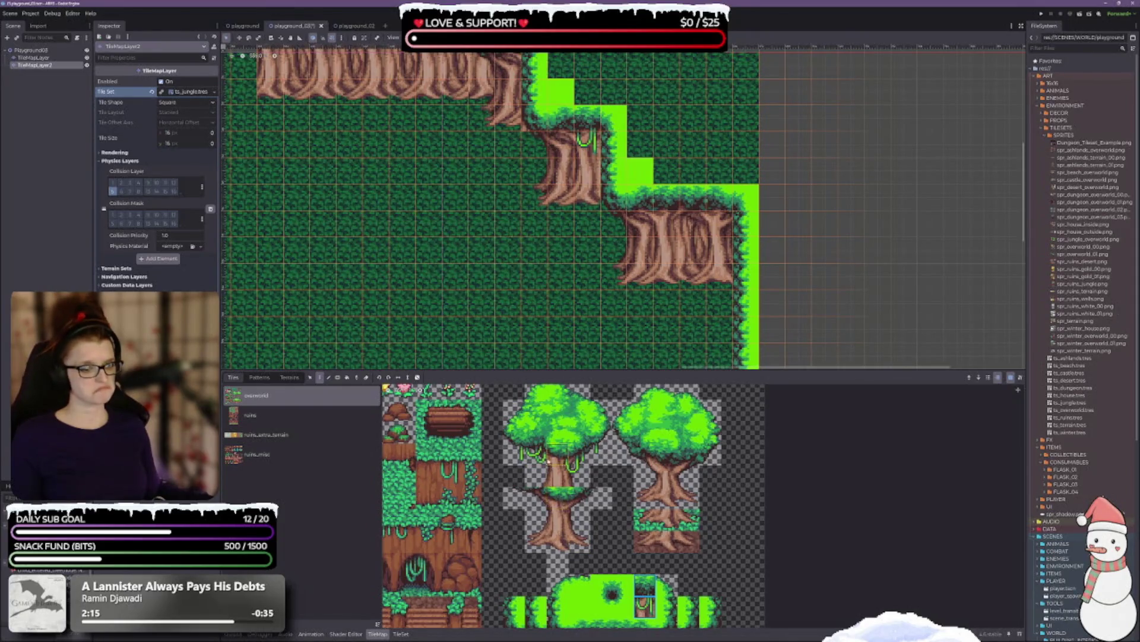
left_click_drag(509, 441, 540, 449)
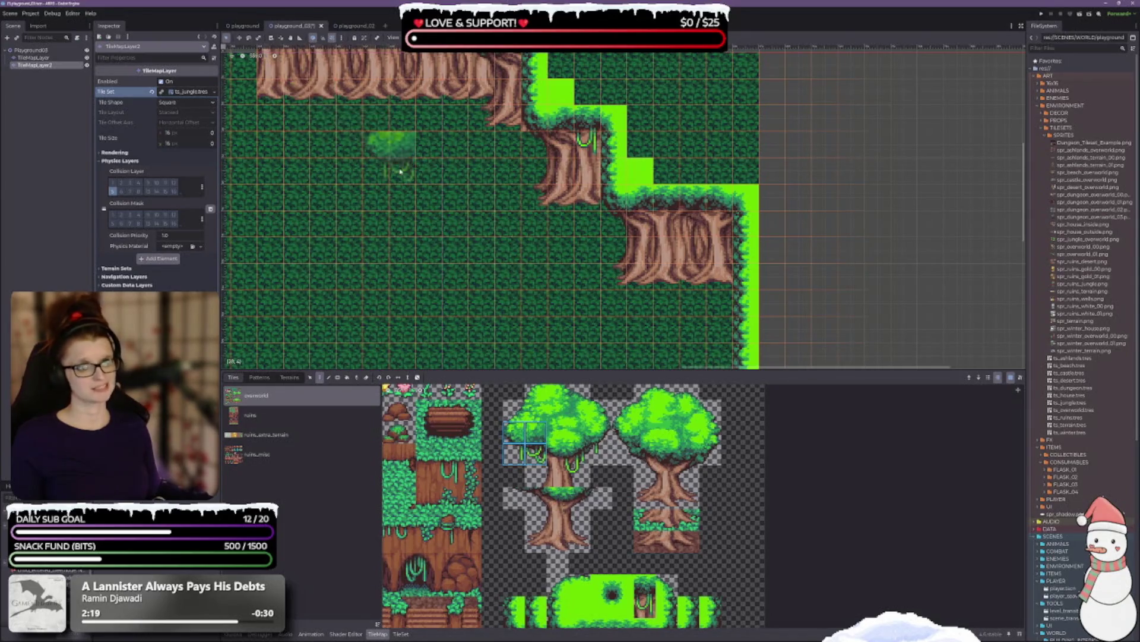
scroll(395, 166, "up", 5)
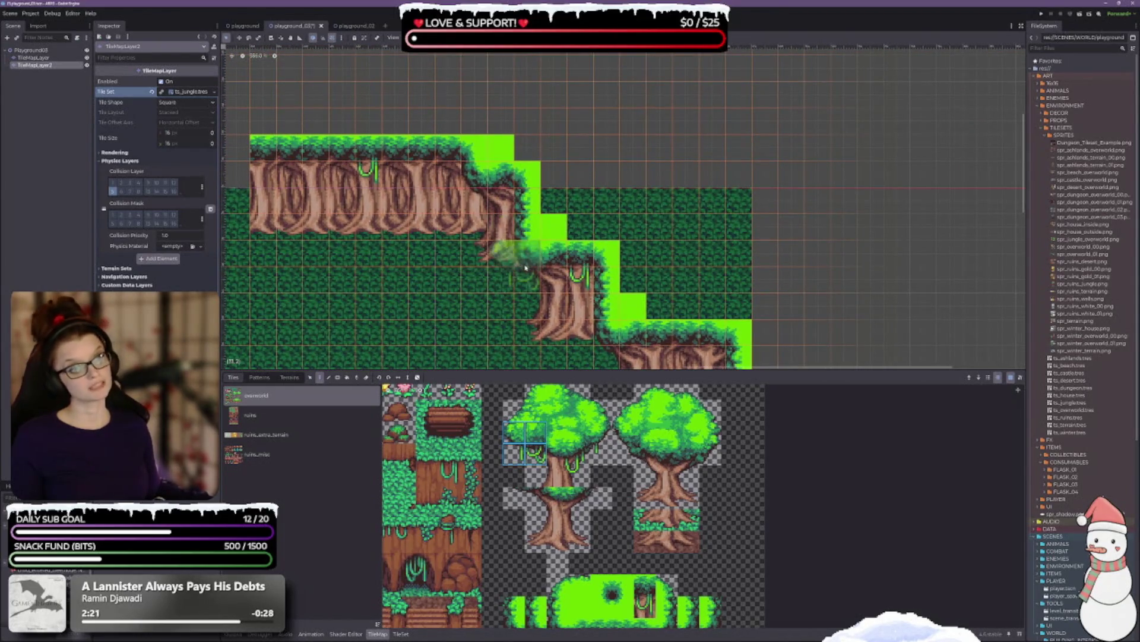
left_click(492, 183)
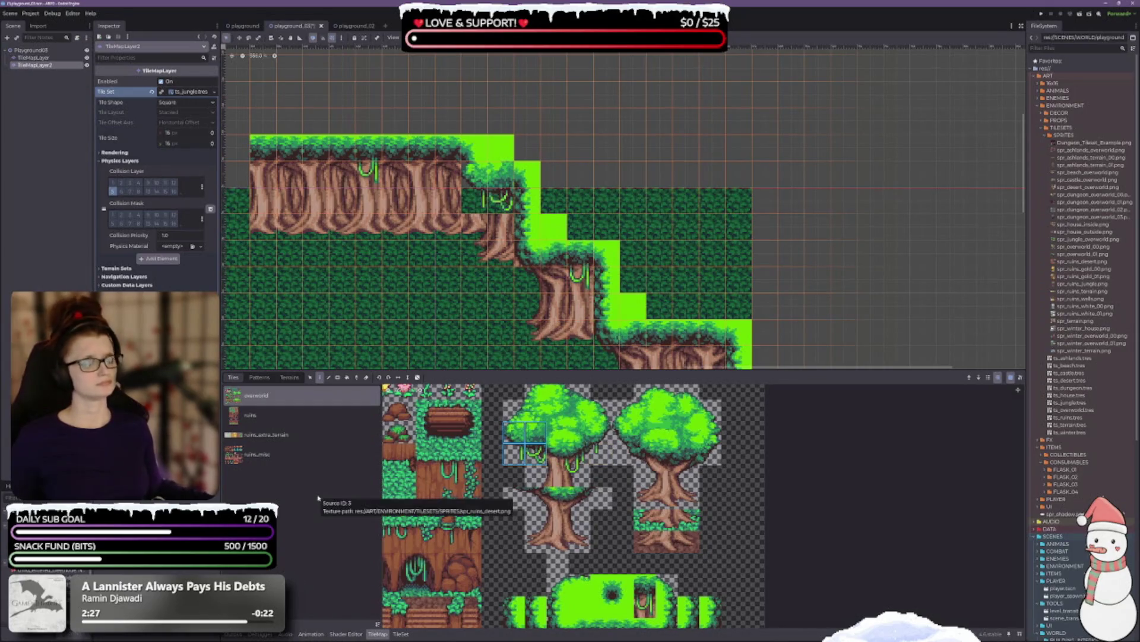
key("ctrl+z")
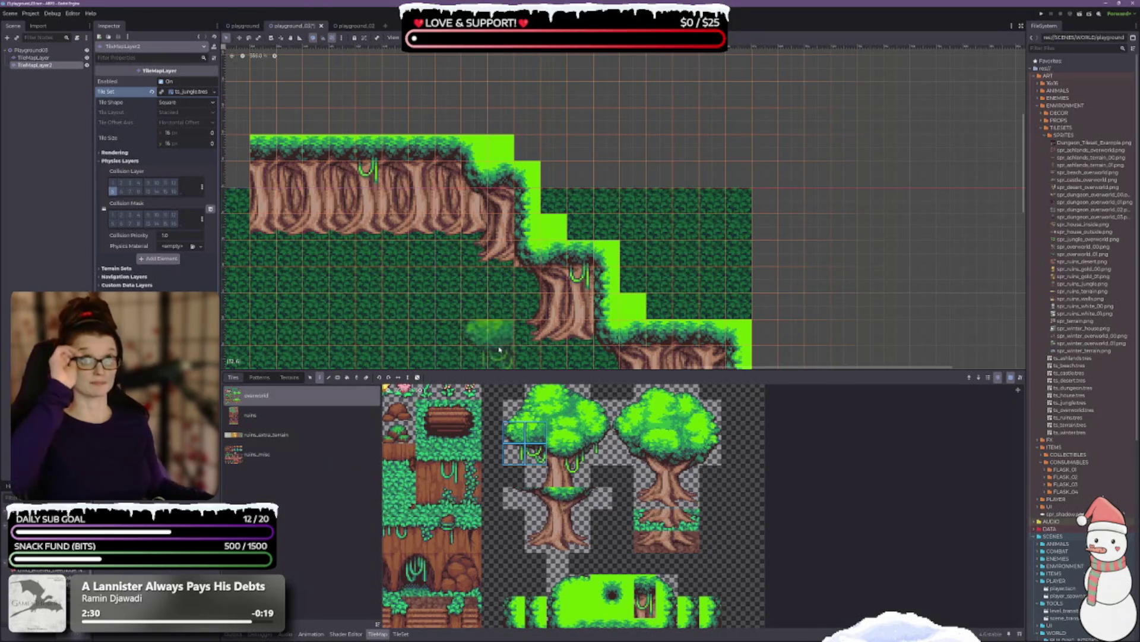
Step: Save the scene and select a single vine tile from the atlas
left_click_drag(541, 288, 460, 175)
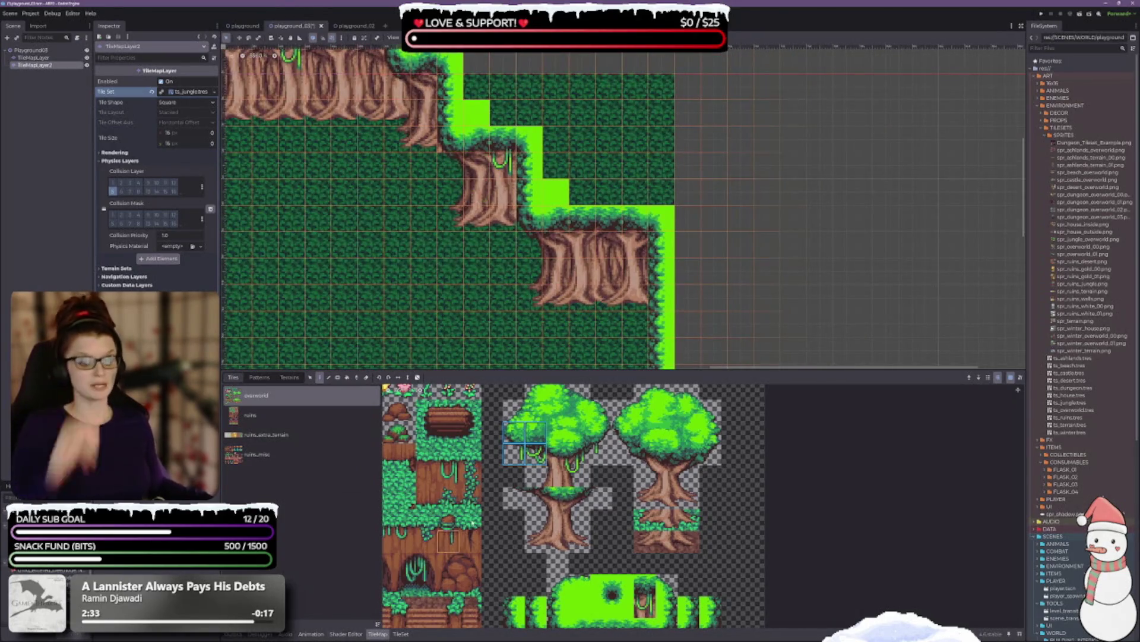
left_click(515, 455)
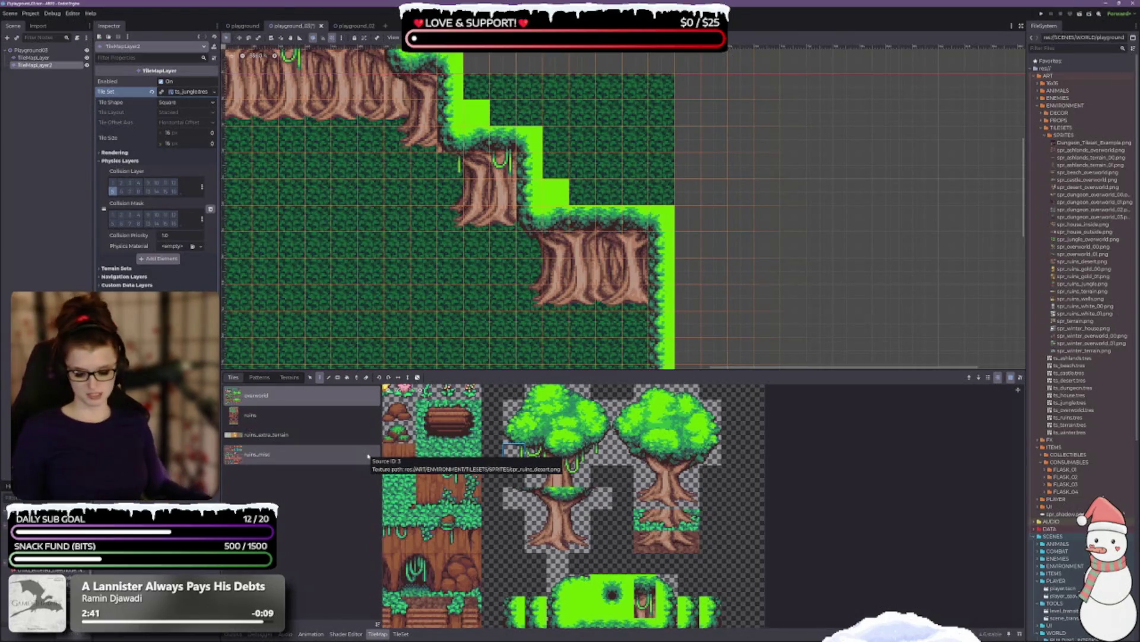
key("ctrl+s")
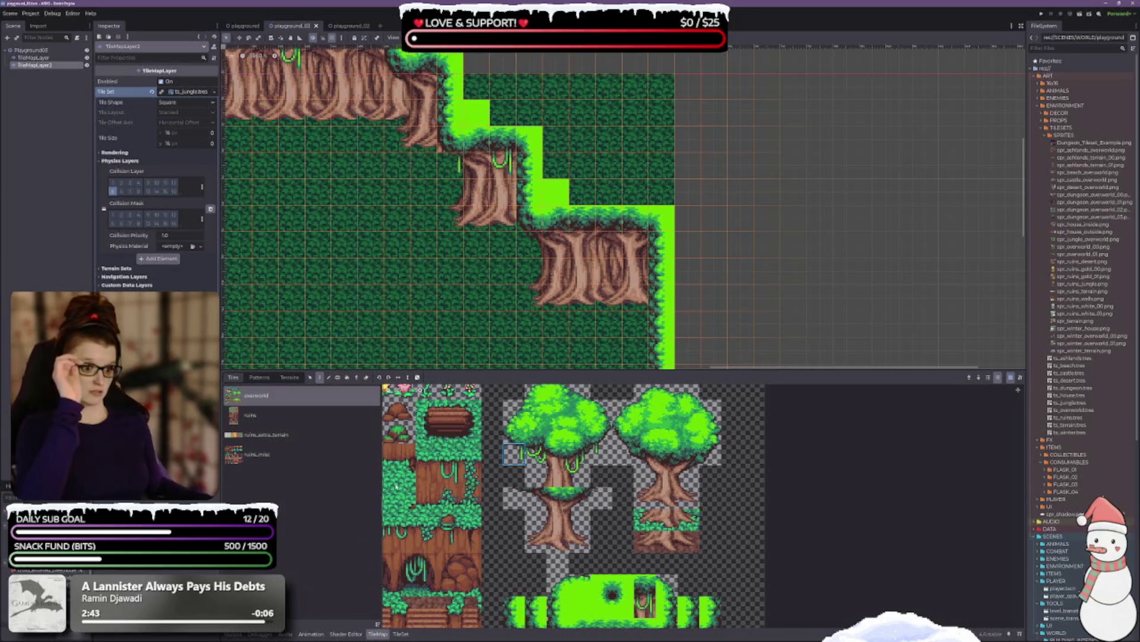
left_click(536, 454)
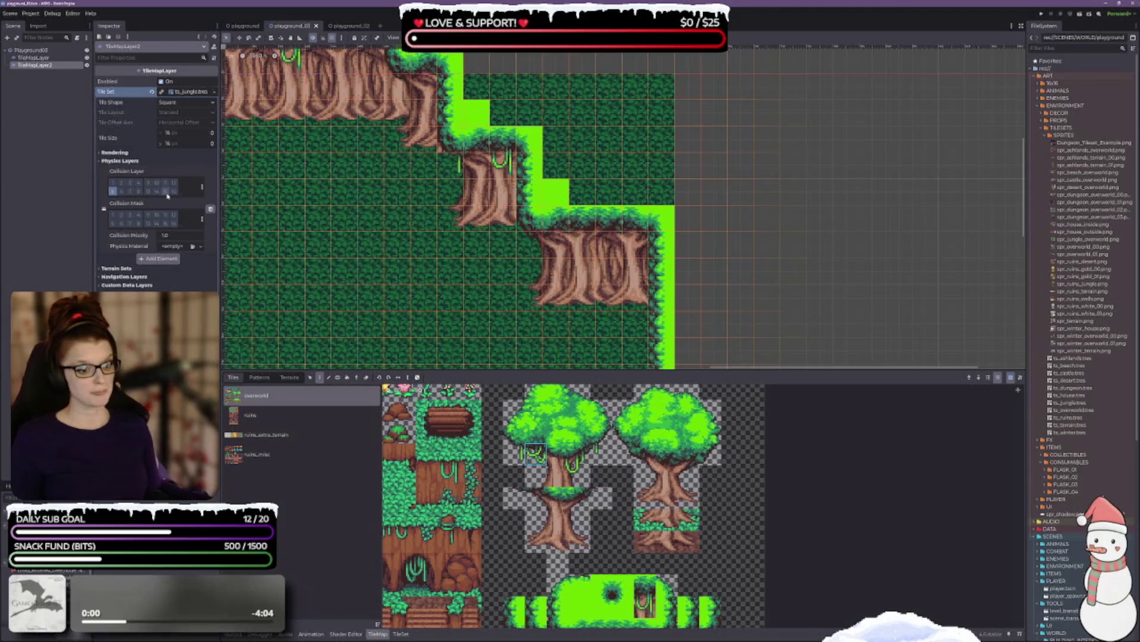
left_click_drag(349, 173, 420, 247)
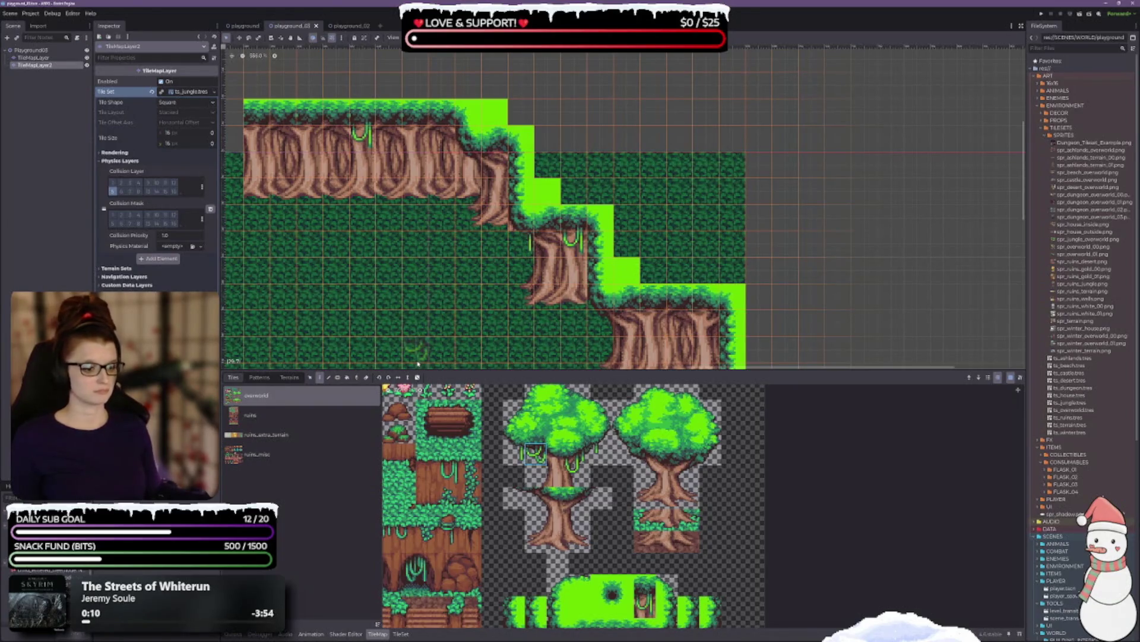
scroll(734, 583, "up", 2)
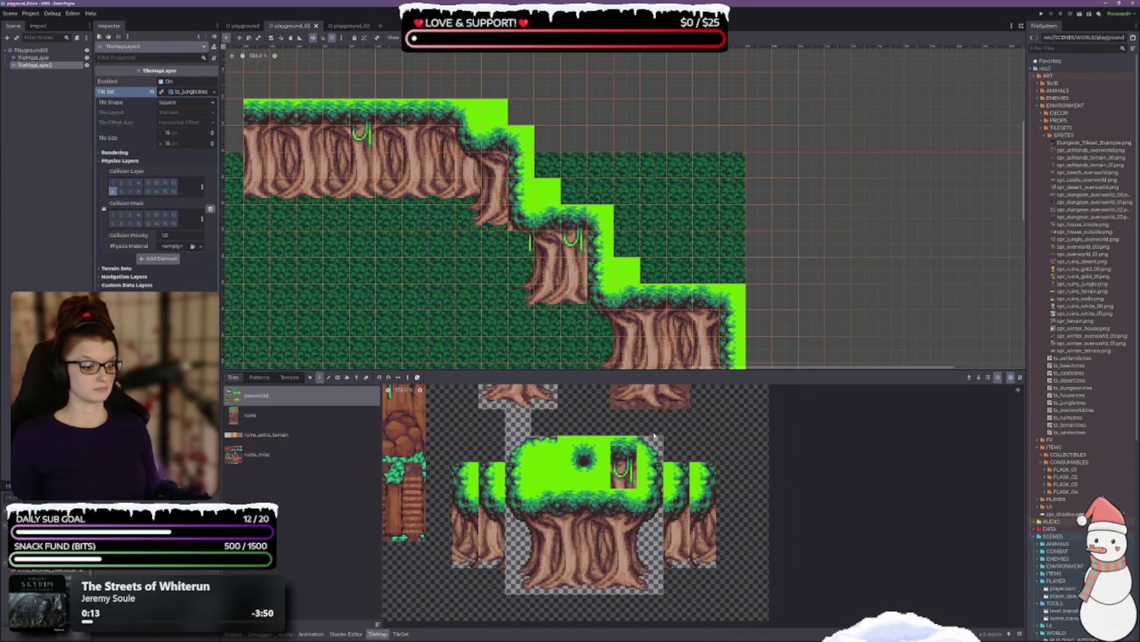
Step: Try other trunk and grass tiles on the trunk, saving and undoing the bad placements
left_click_drag(654, 436, 642, 544)
left_click(620, 490)
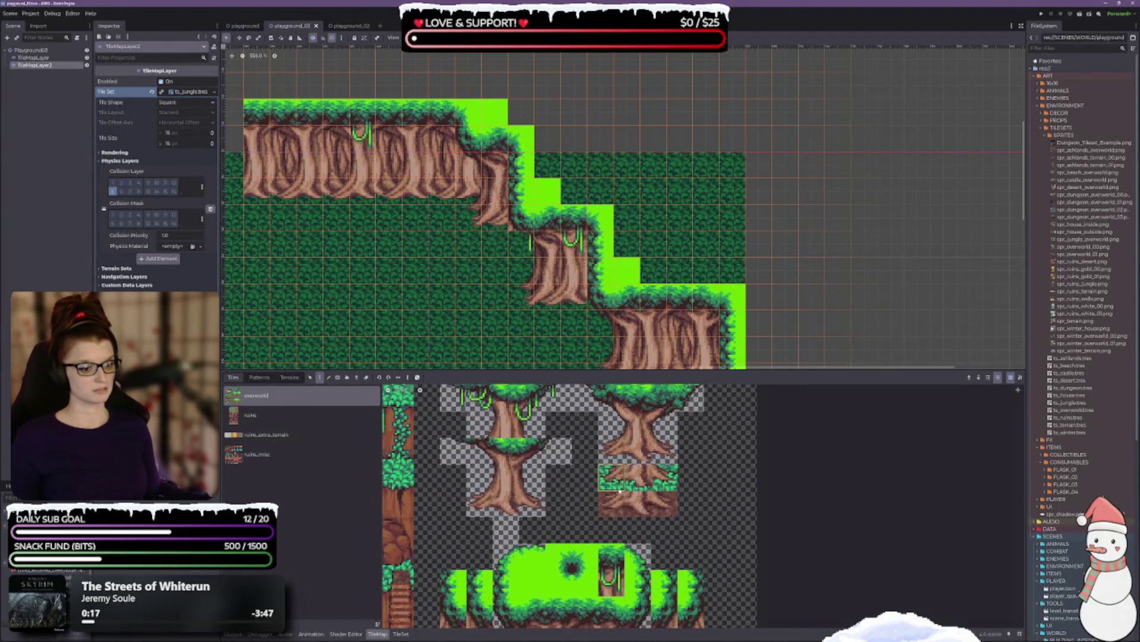
left_click(535, 306)
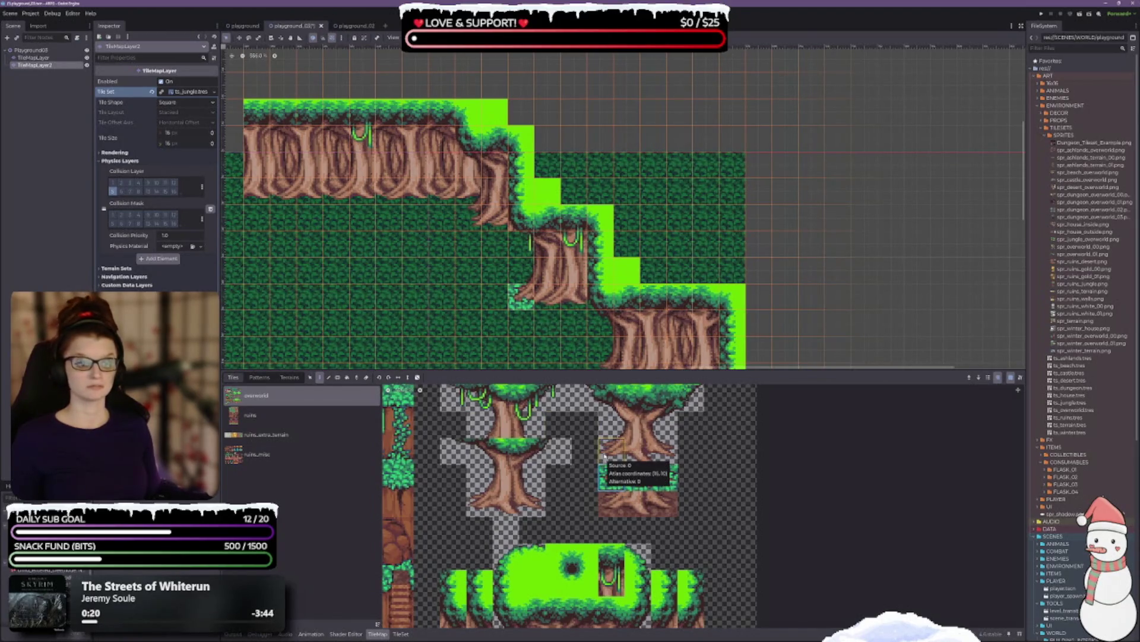
left_click_drag(606, 470, 669, 482)
key("ctrl+s")
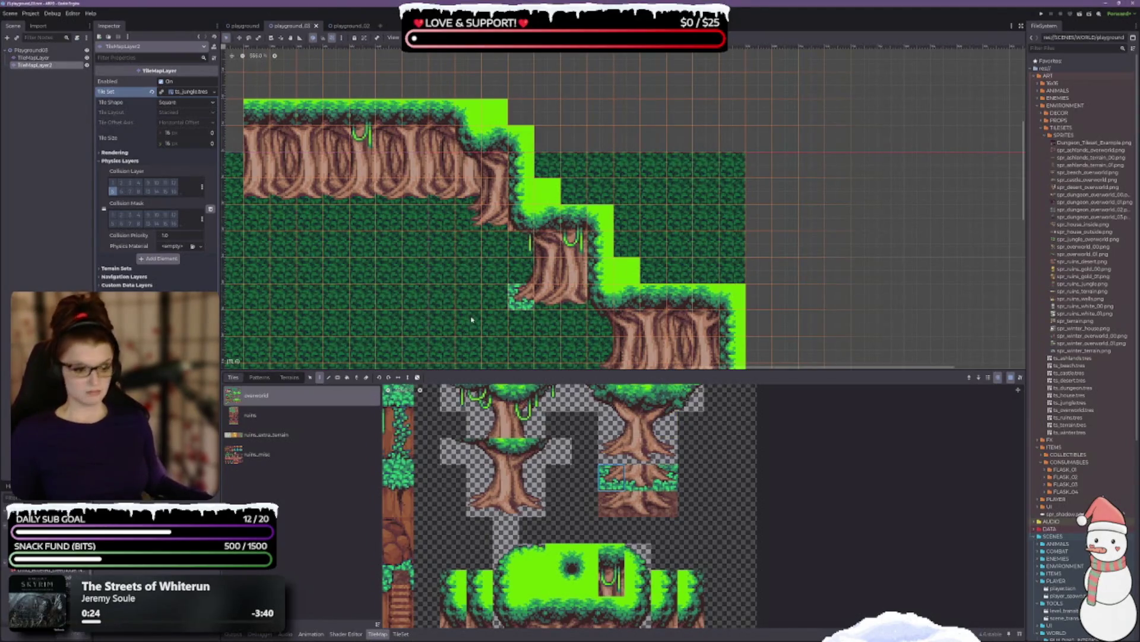
key("ctrl+z")
left_click(548, 297)
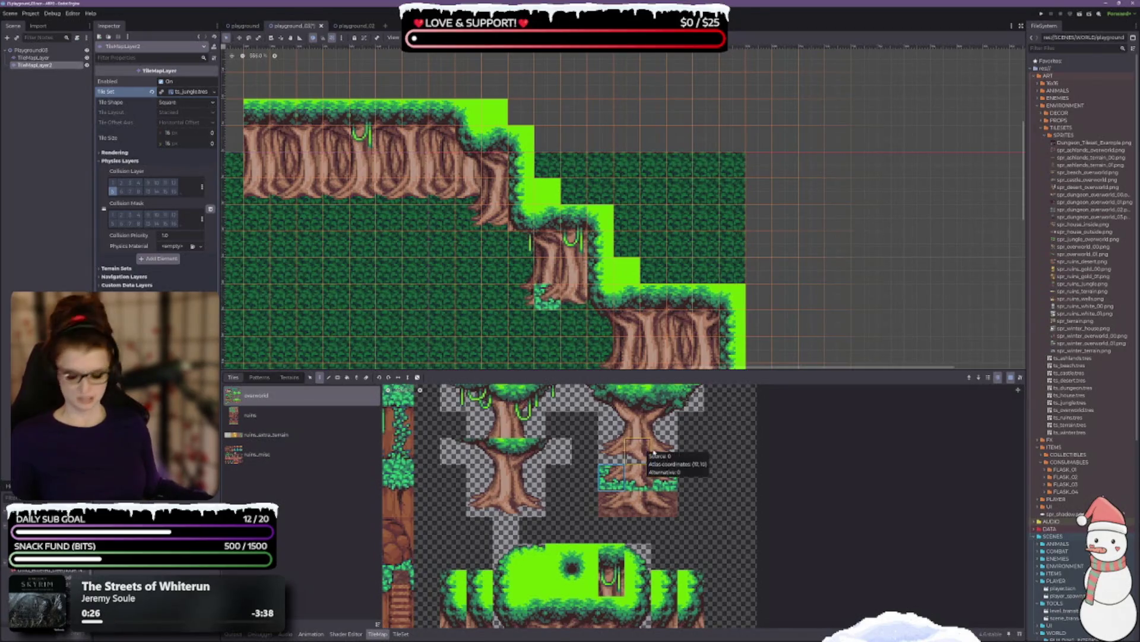
key("ctrl+z")
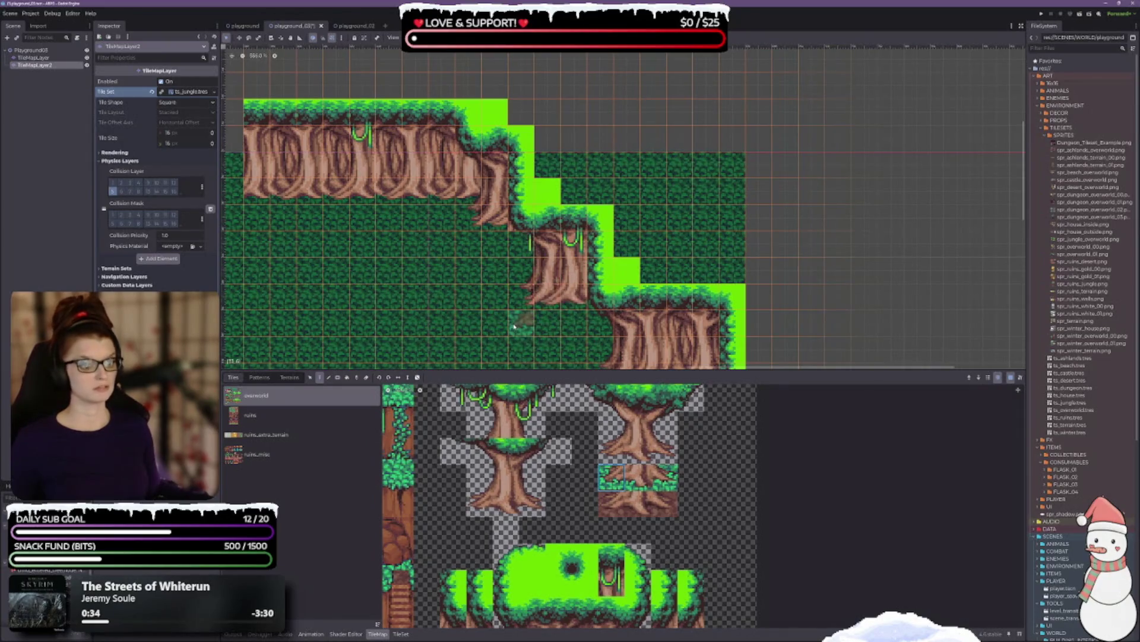
Step: Place a grass-and-trunk transition tile at the upper trunk's base, discarding the root tries
left_click_drag(520, 324, 475, 275)
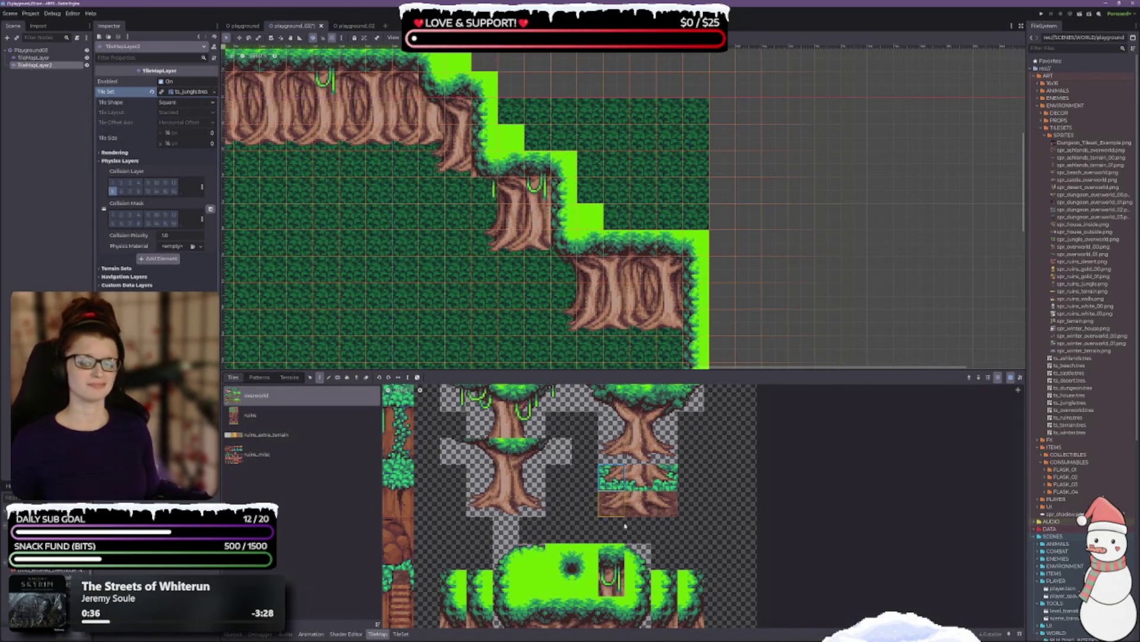
left_click(637, 477)
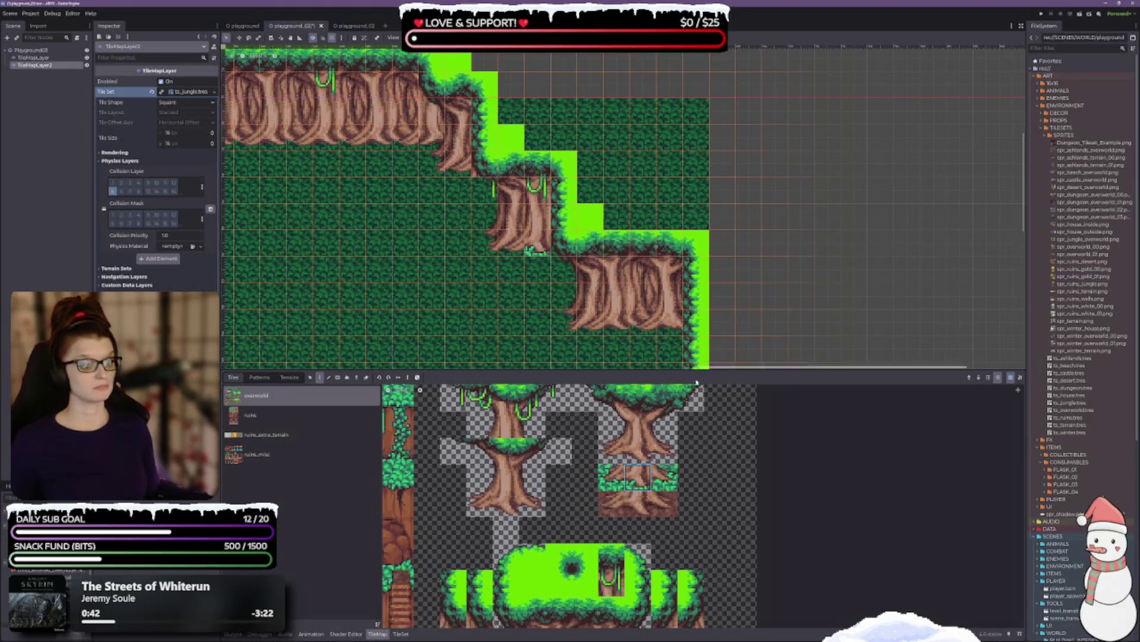
left_click(378, 143)
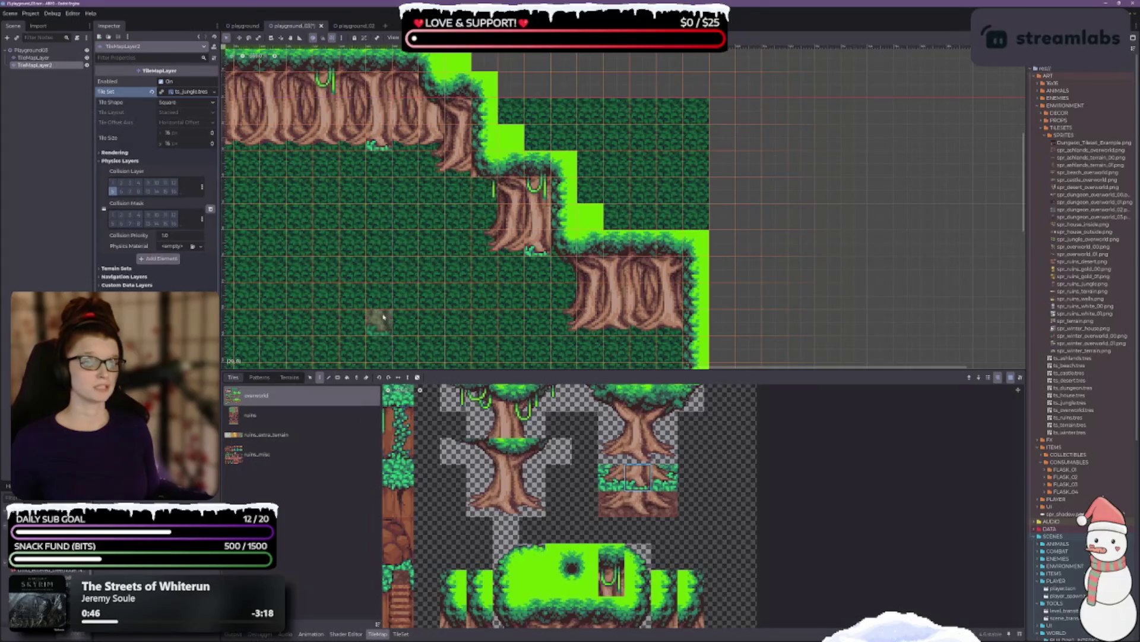
left_click(637, 482)
left_click(379, 140)
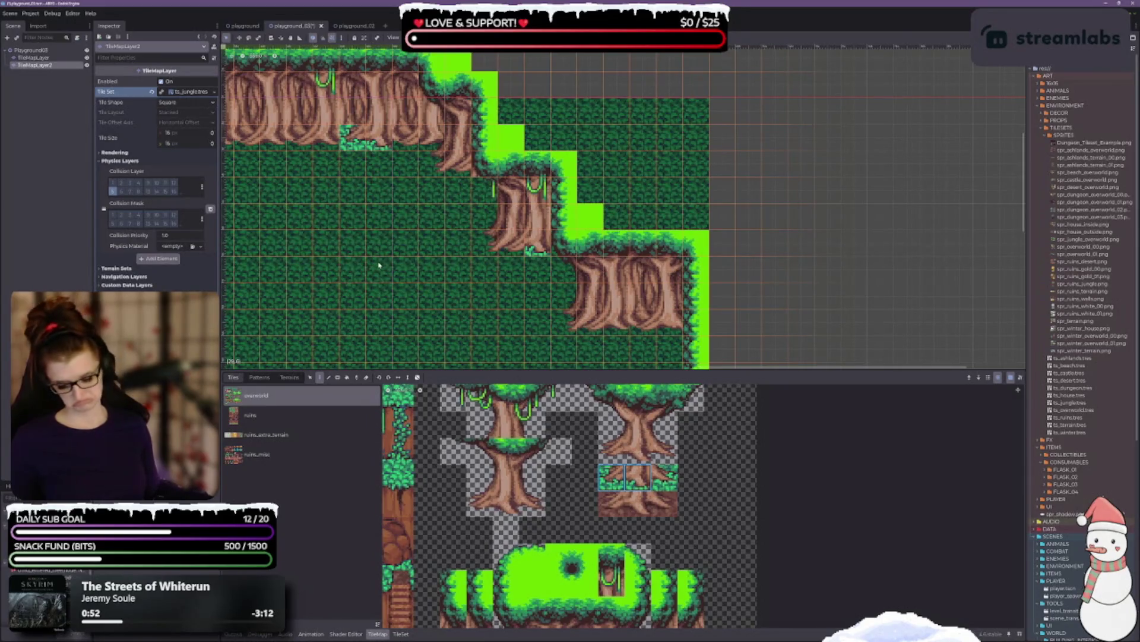
key("ctrl+z")
key("ctrl+z")
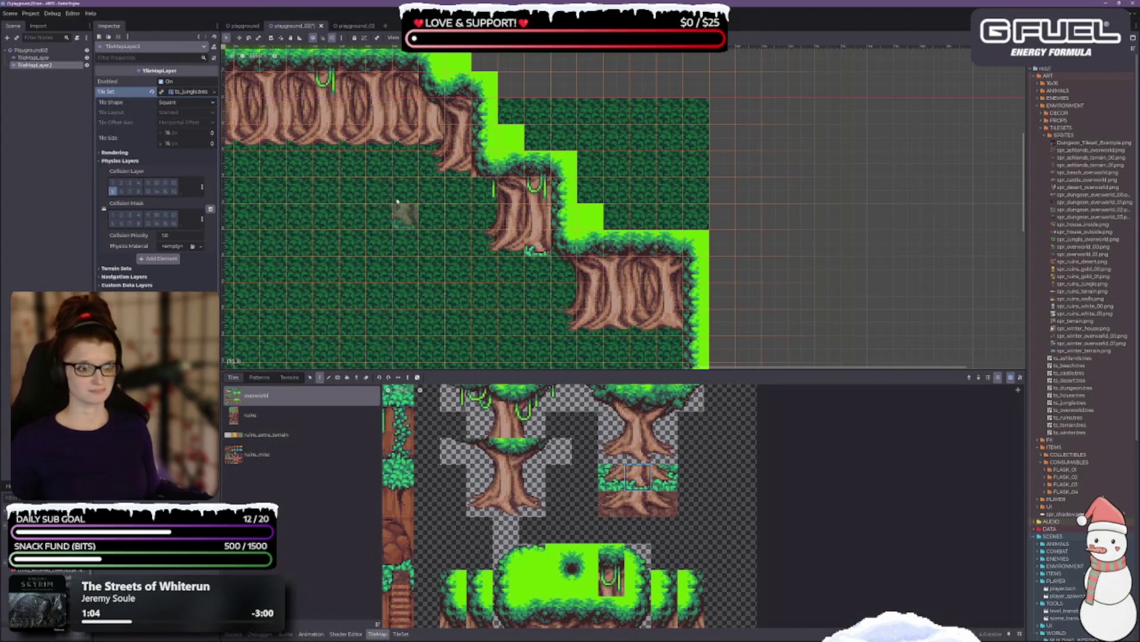
left_click(379, 145)
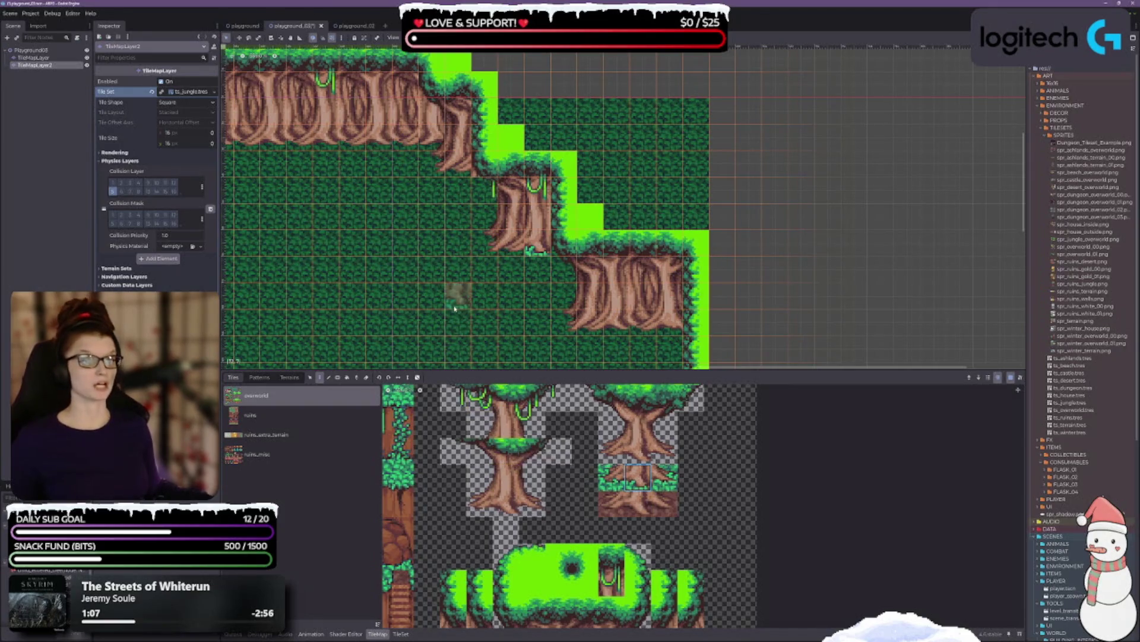
scroll(521, 514, "down", 3)
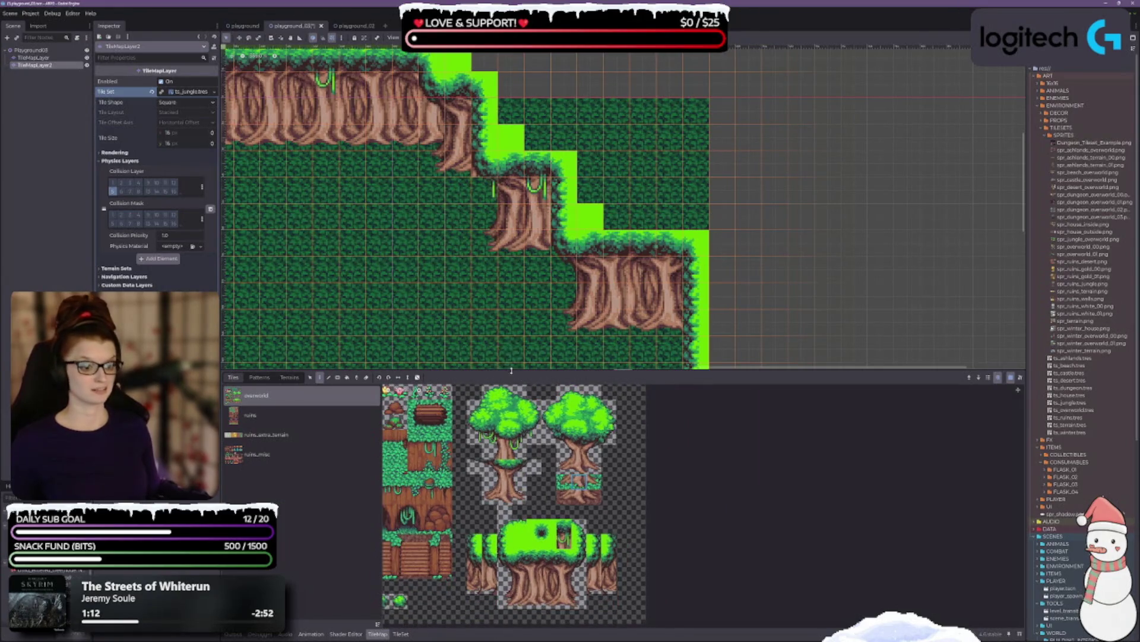
Step: Give the tileset panel more vertical space and save the scene
left_click_drag(521, 375, 526, 344)
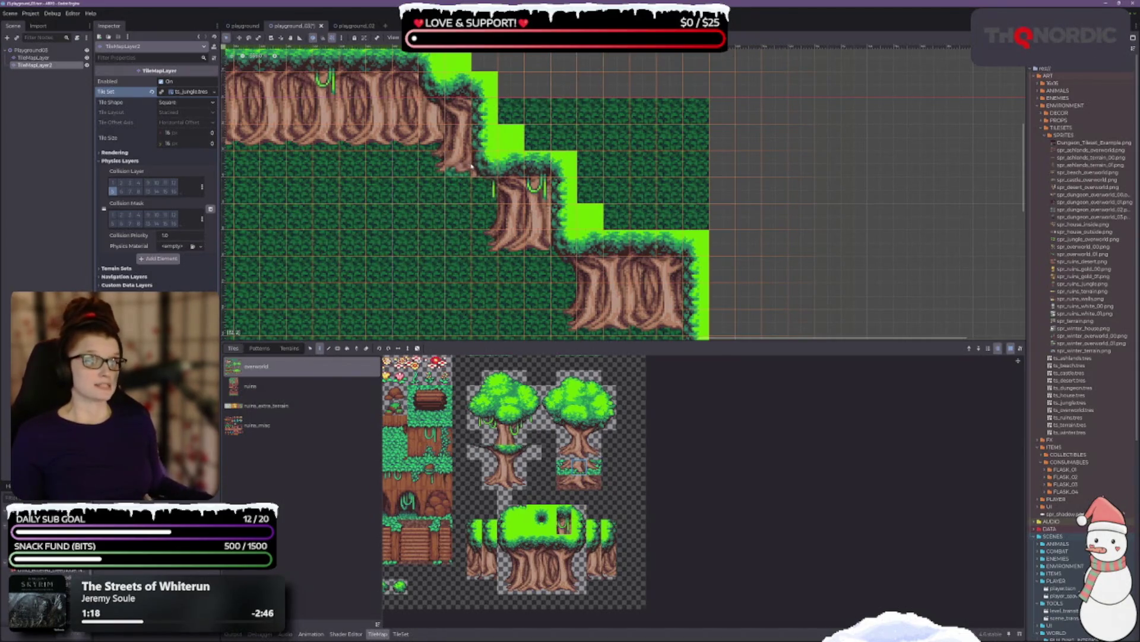
scroll(502, 543, "up", 1)
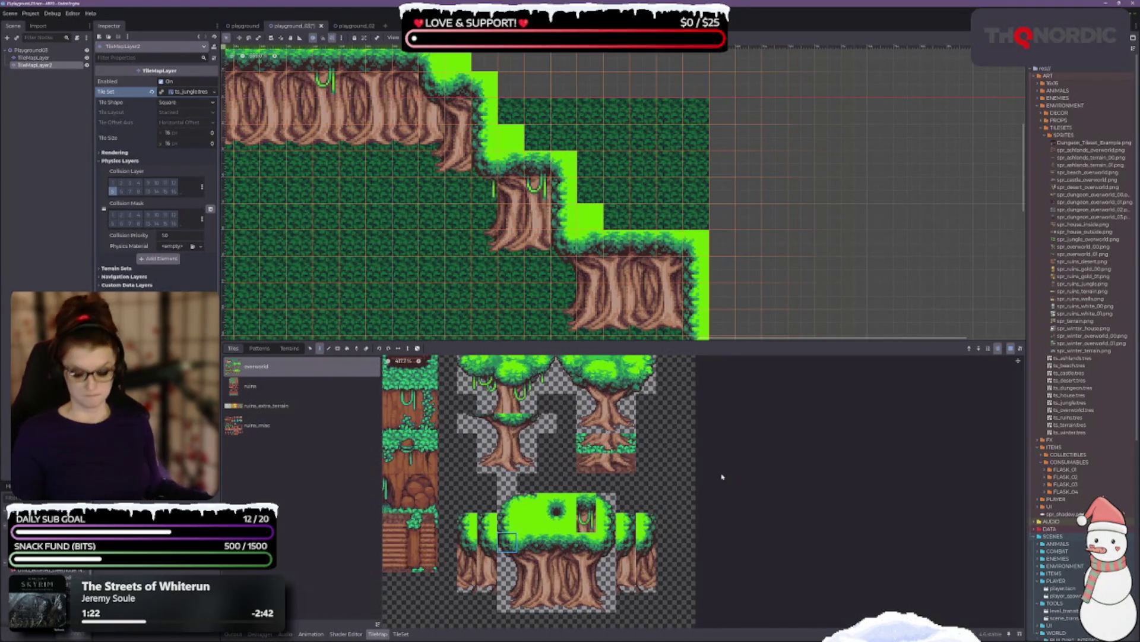
key("ctrl+s")
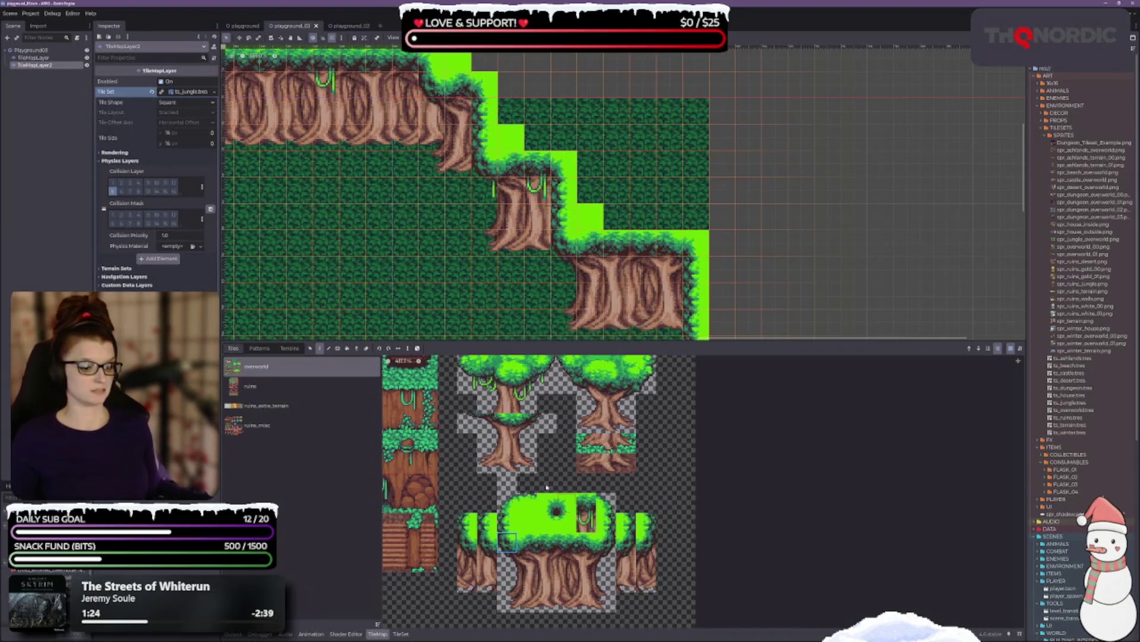
Step: Paint rows of bright grass over the dark forest tiles right of the cliff
left_click(526, 521)
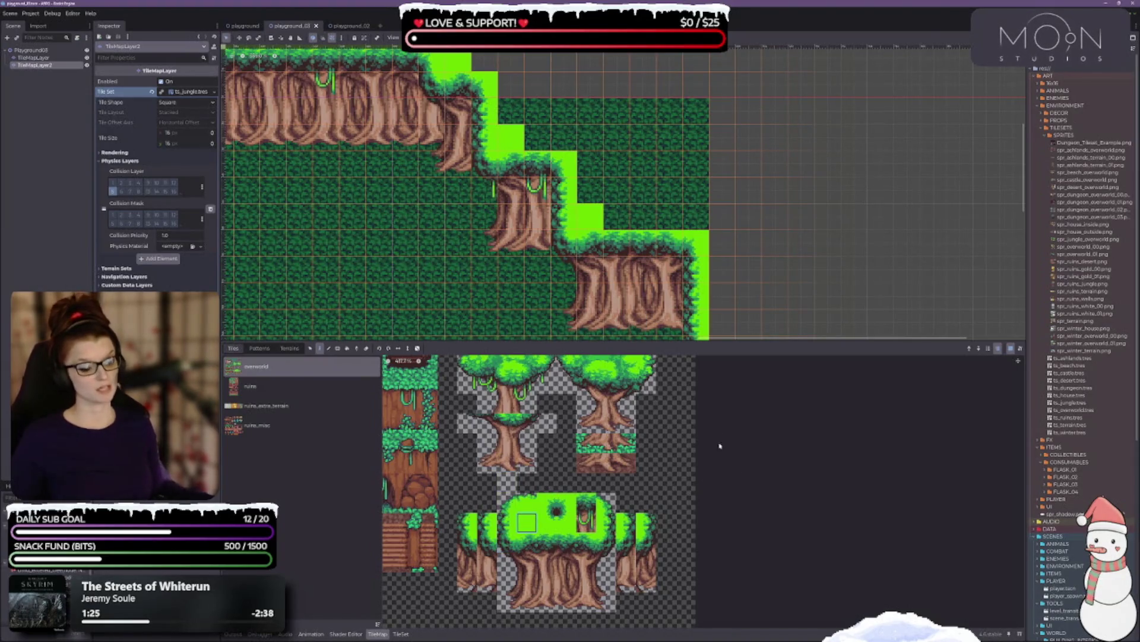
scroll(617, 269, "up", 2)
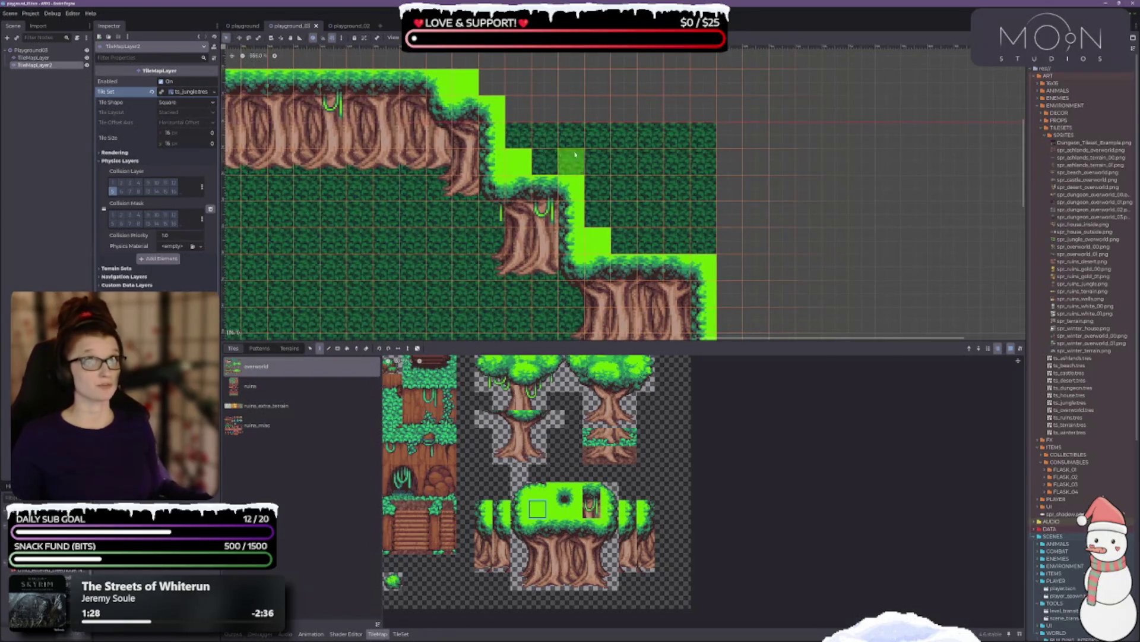
left_click_drag(518, 136, 681, 126)
left_click(704, 135)
mouse_move(545, 162)
left_mouse_down()
mouse_move(602, 160)
mouse_move(623, 190)
mouse_move(624, 240)
mouse_move(704, 241)
mouse_move(704, 162)
mouse_move(651, 188)
mouse_move(677, 187)
left_mouse_up()
left_click(677, 214)
Step: Cover the last dark cells with bright grass and add one small detail tile near the top
mouse_move(490, 82)
left_mouse_down()
mouse_move(677, 95)
mouse_move(703, 84)
mouse_move(602, 120)
left_mouse_up()
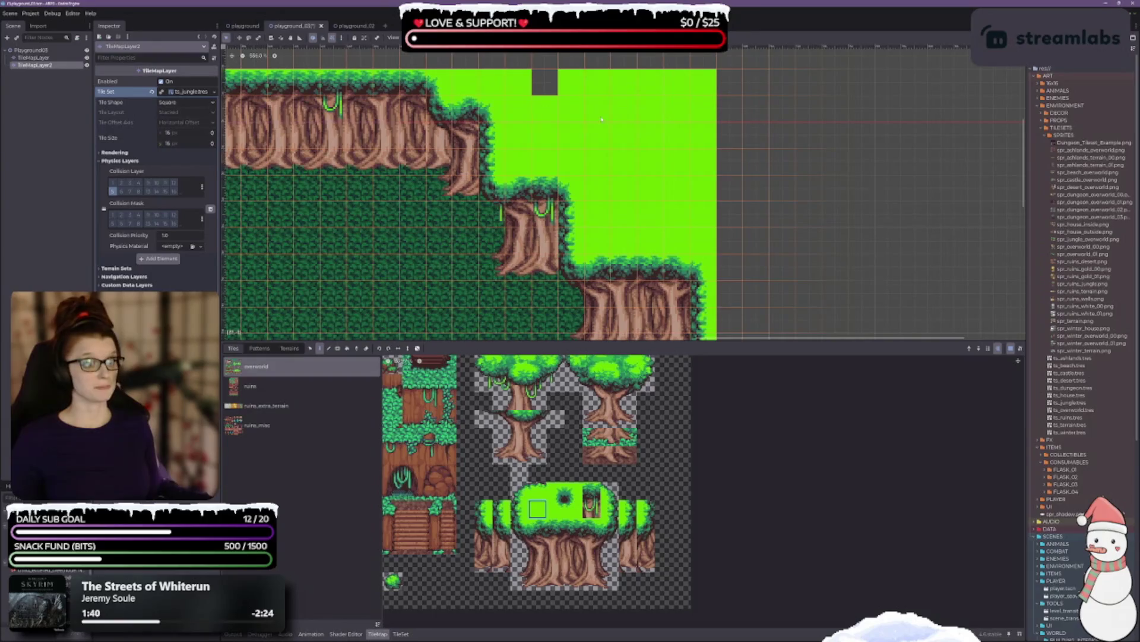
left_click(545, 82)
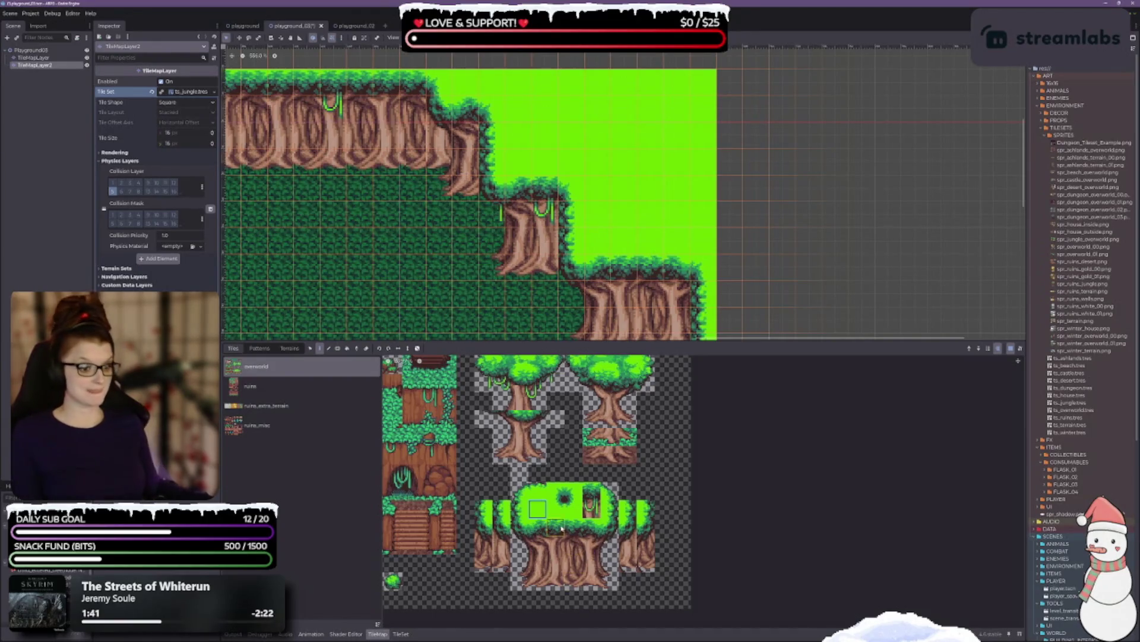
left_click(556, 506)
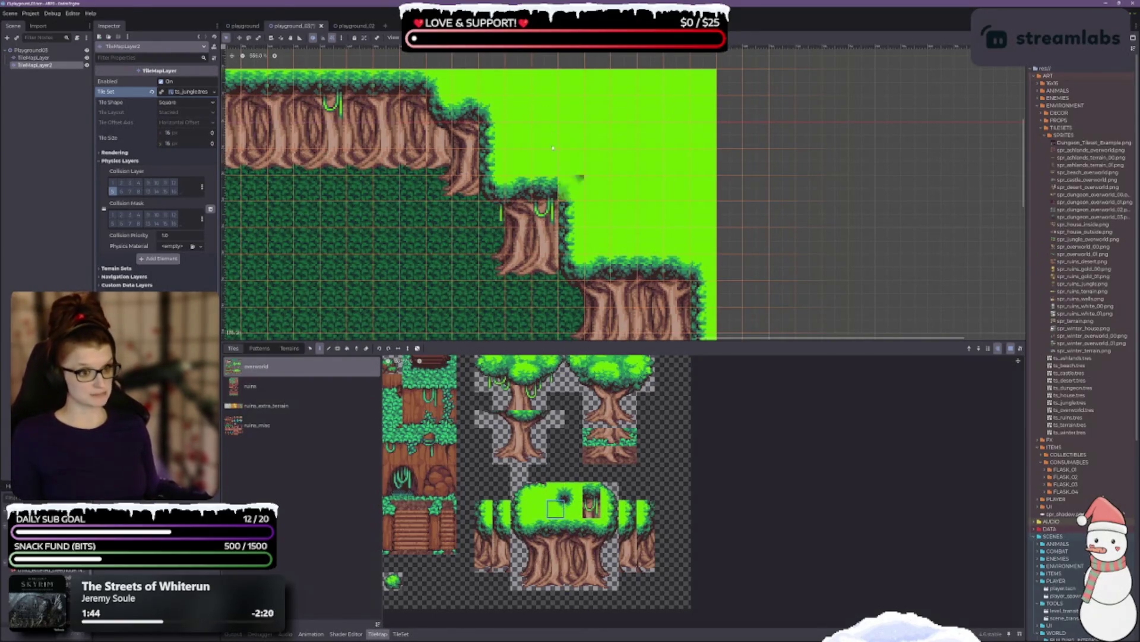
left_click(629, 131)
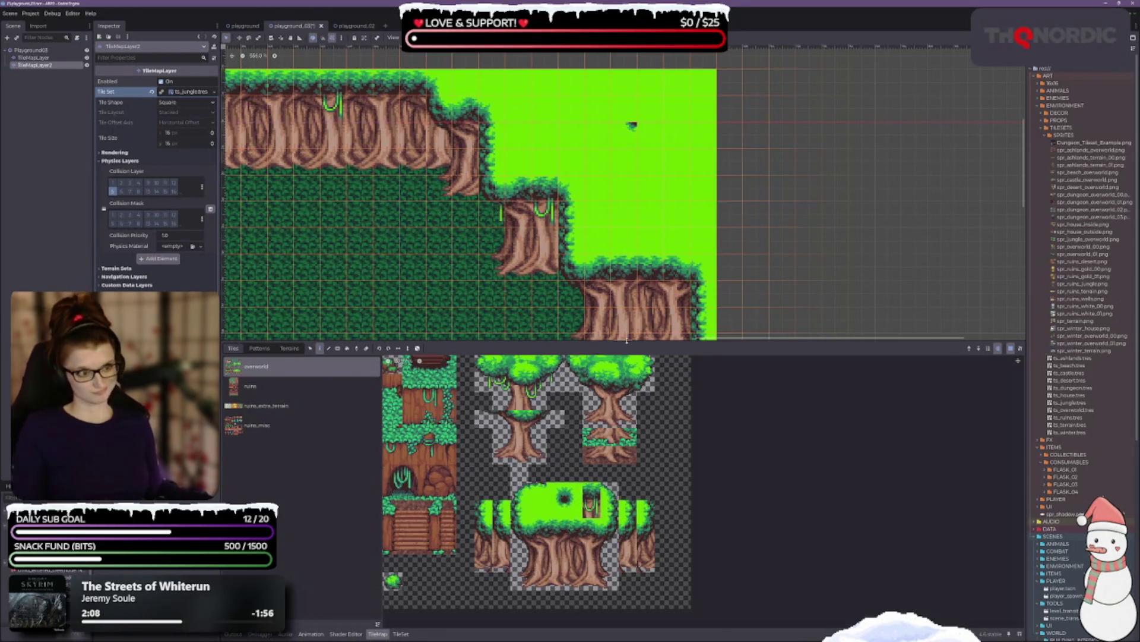
left_click(512, 509)
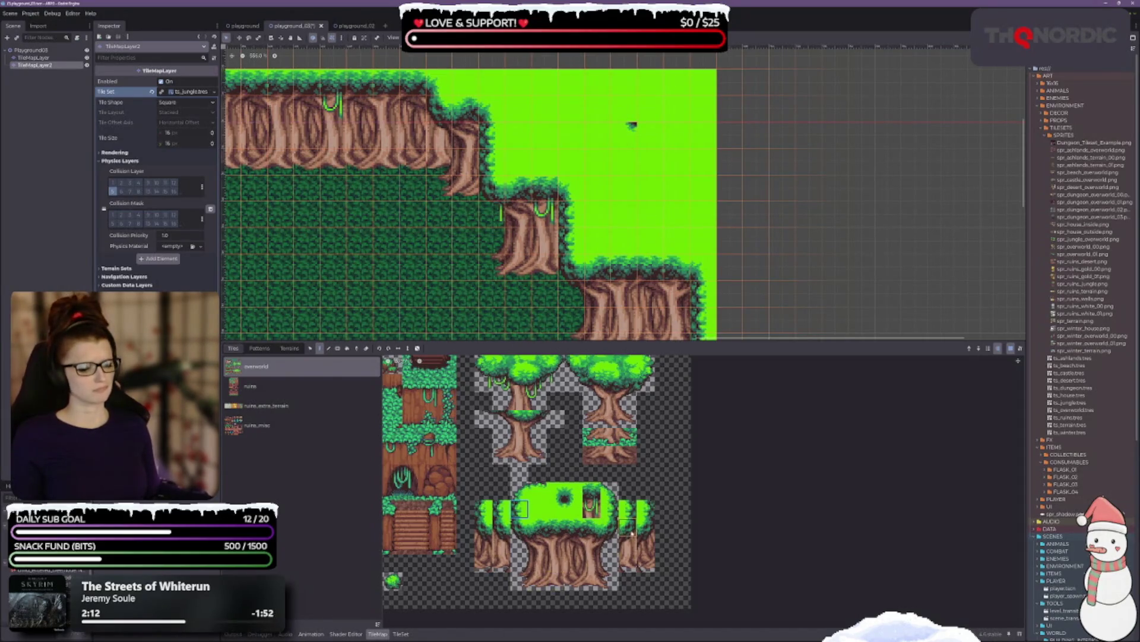
left_click(612, 508)
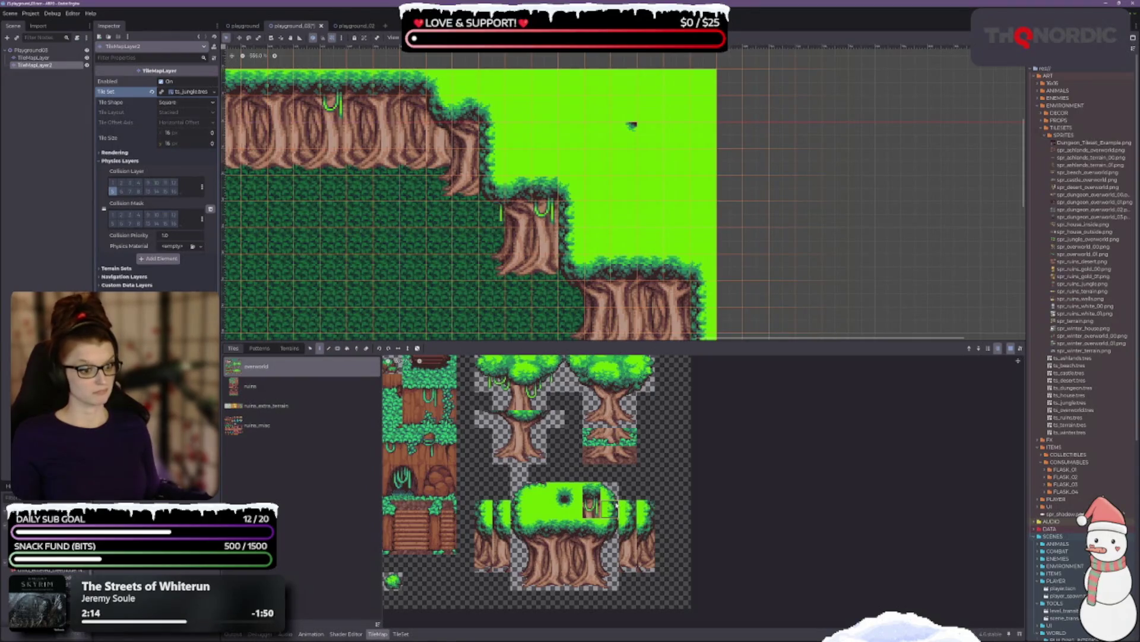
Step: Place a trunk tile at the clearing's top and pick canopy-edge tiles, undoing a wrong bush replacement
left_click(633, 120)
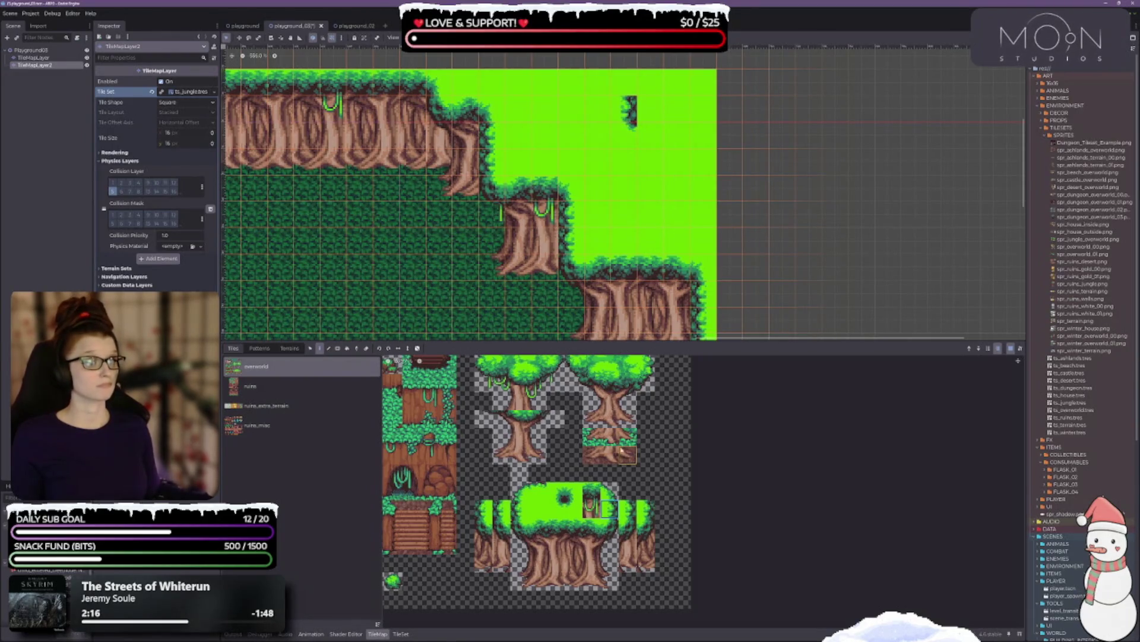
left_click_drag(498, 225, 458, 249)
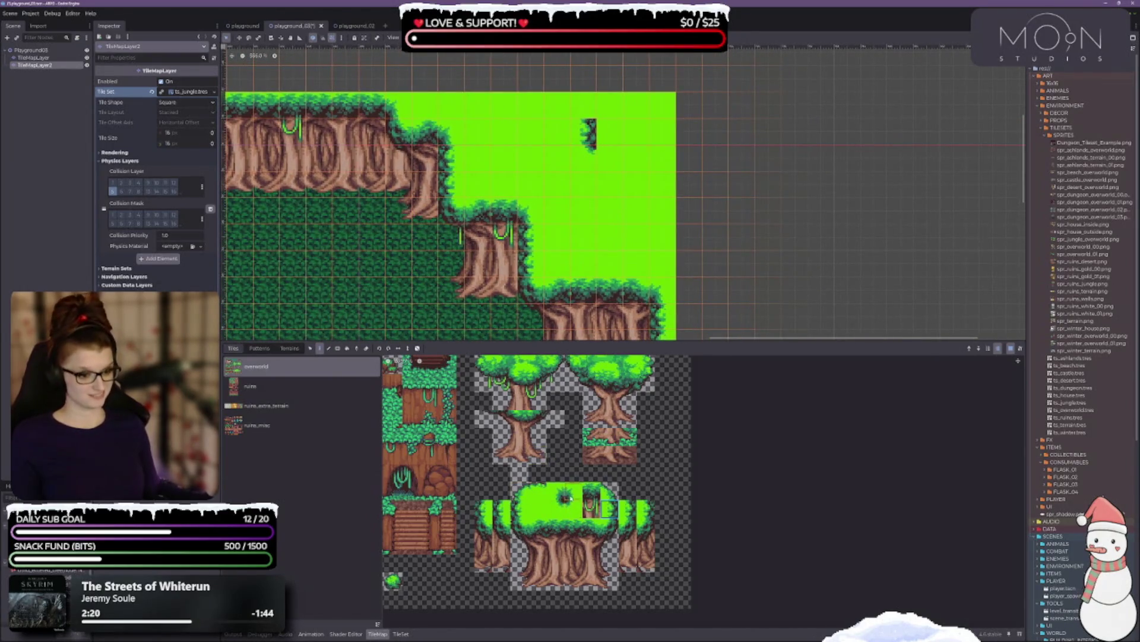
left_click(557, 492)
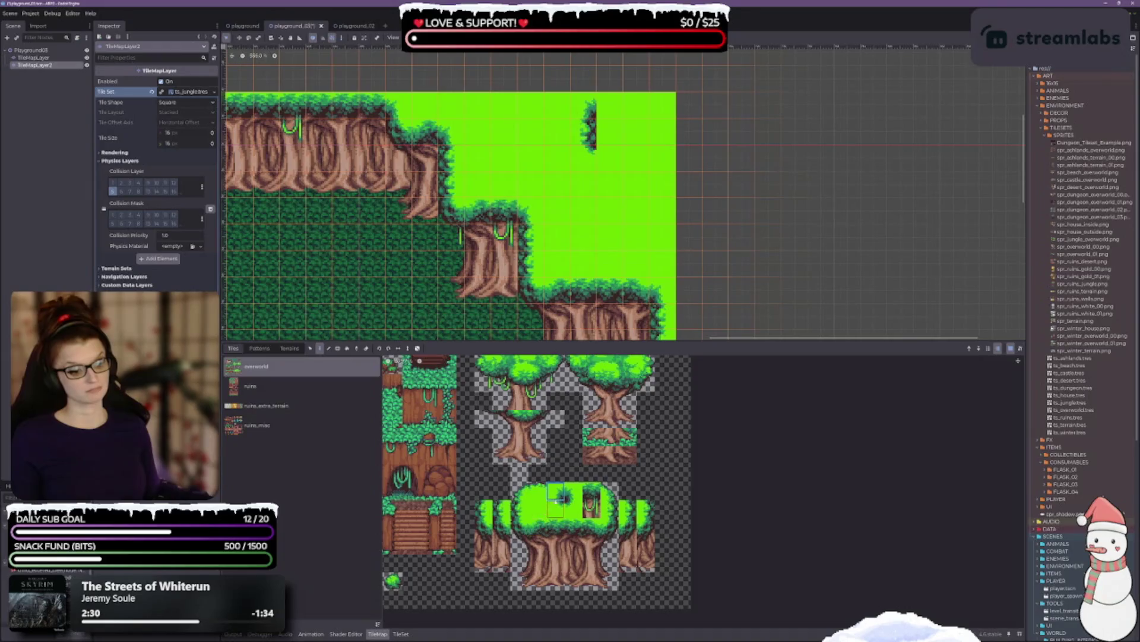
left_click(589, 107)
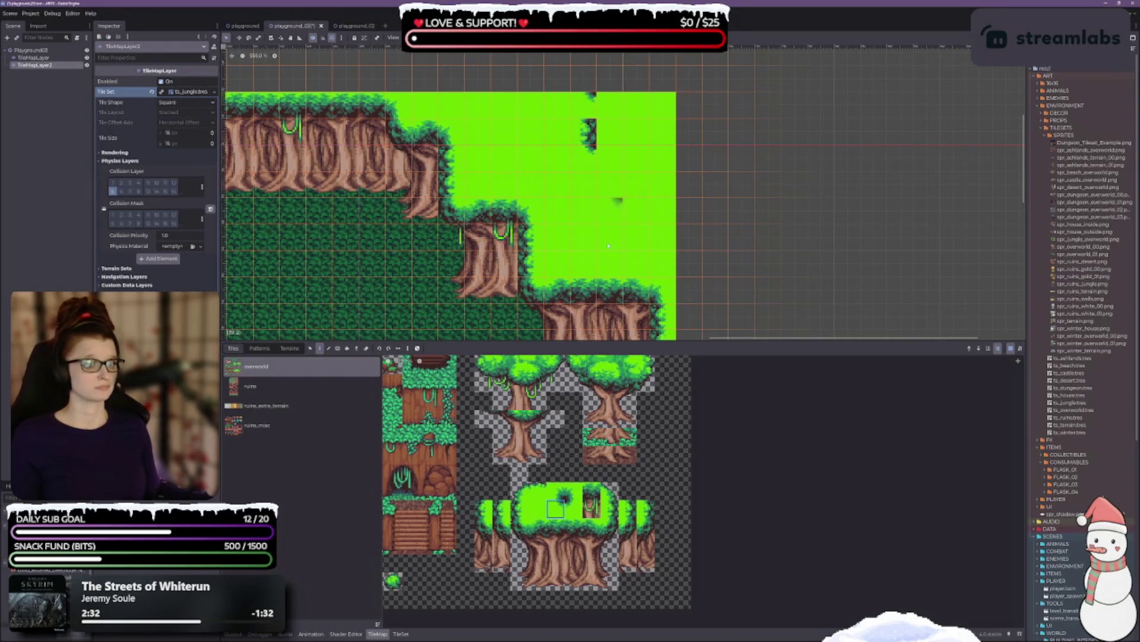
key("ctrl+z")
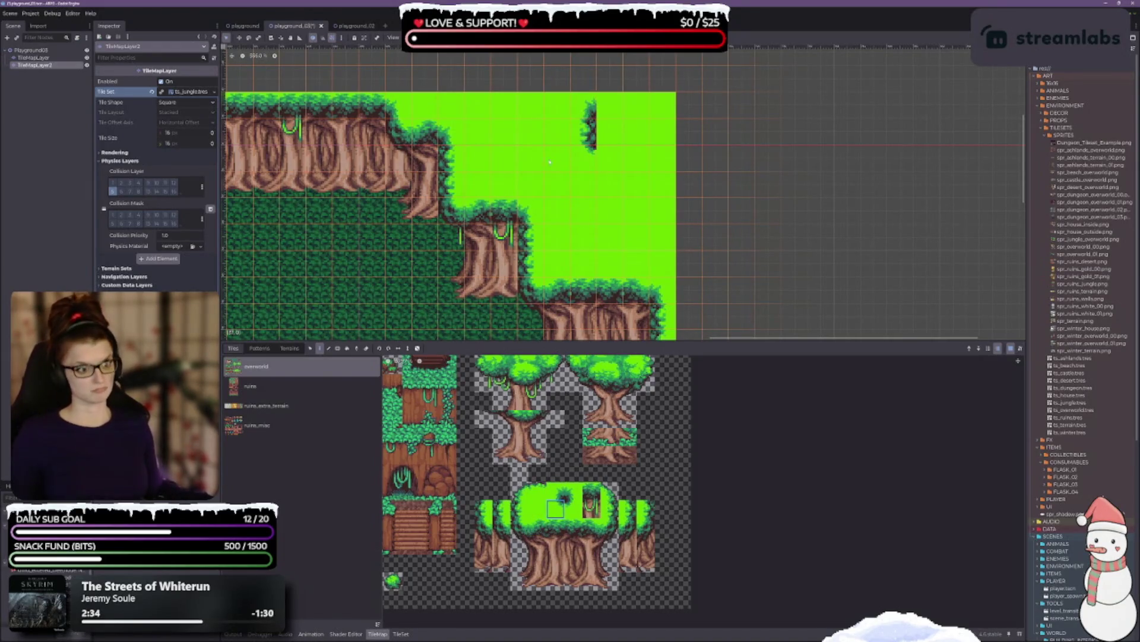
left_click(609, 484)
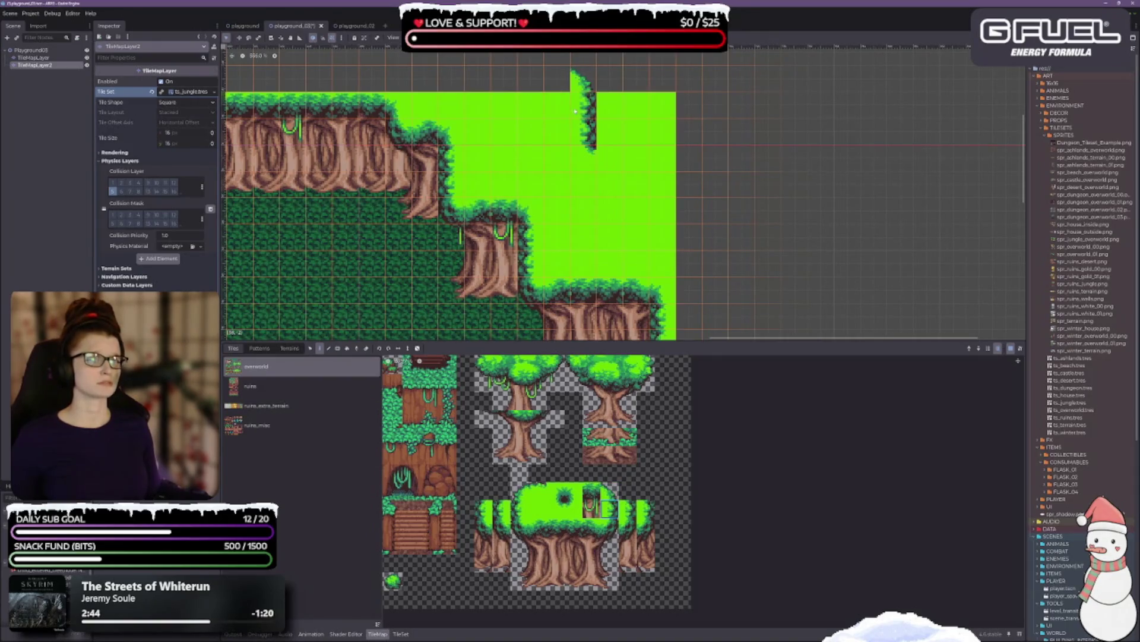
left_click_drag(475, 199, 500, 285)
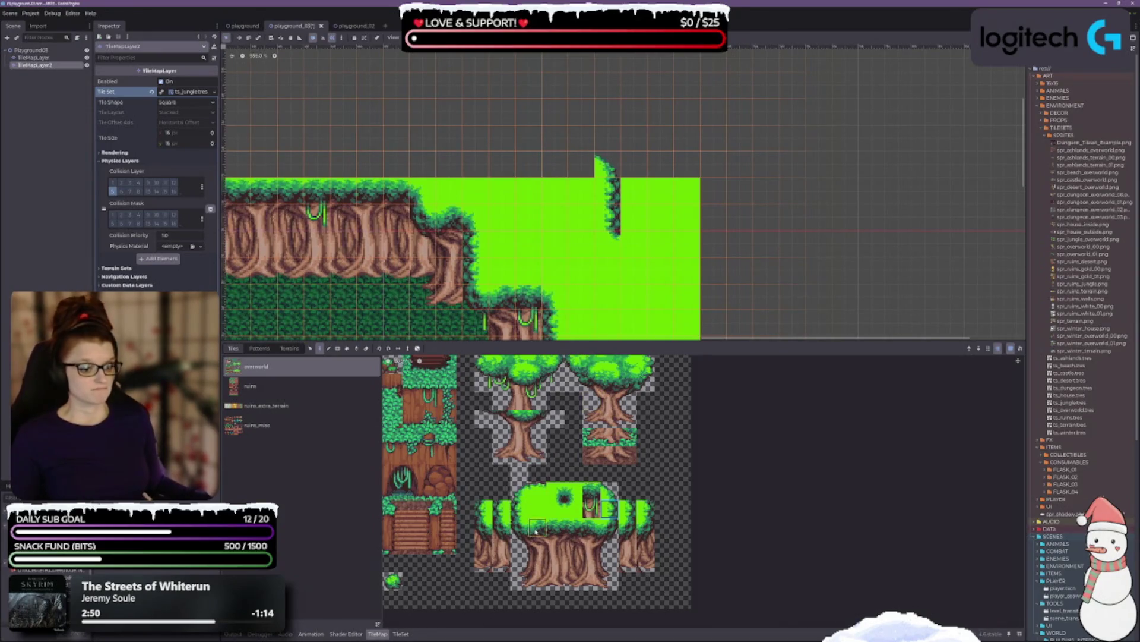
left_click(537, 489)
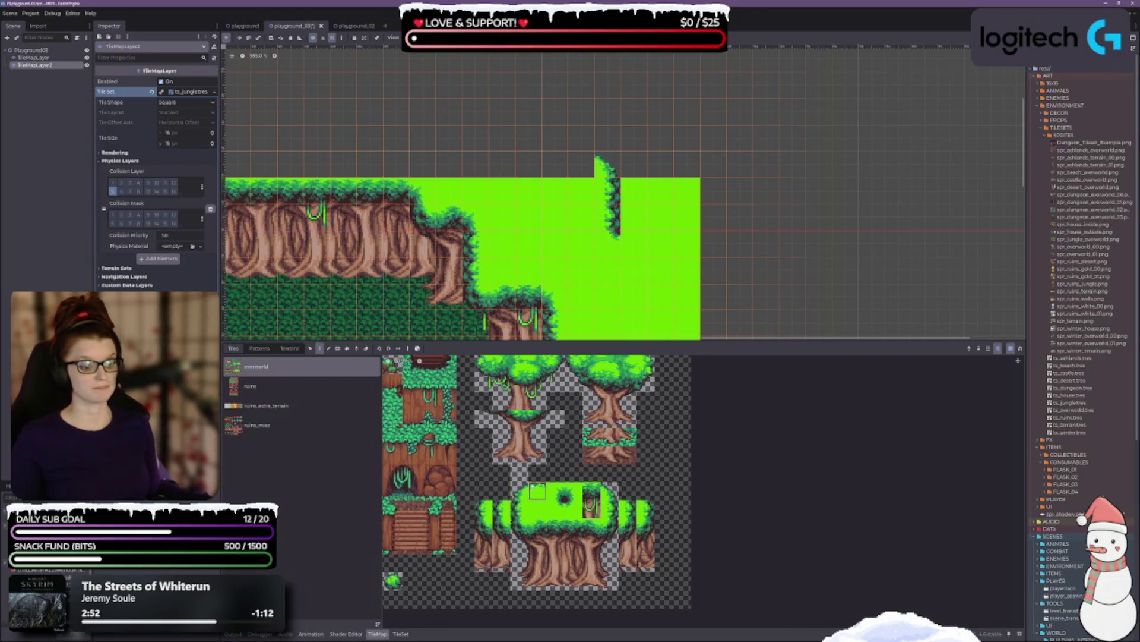